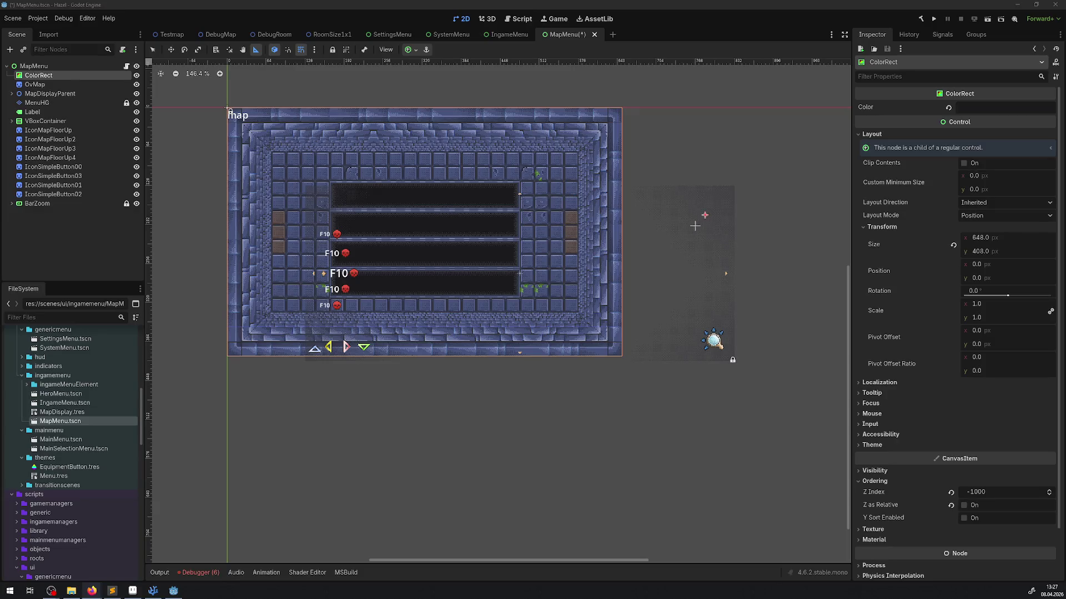
Select the MenuHG layer, pick two dark atlas tiles and paint the top-row cells.
drag(638, 274, 652, 287)
click(40, 84)
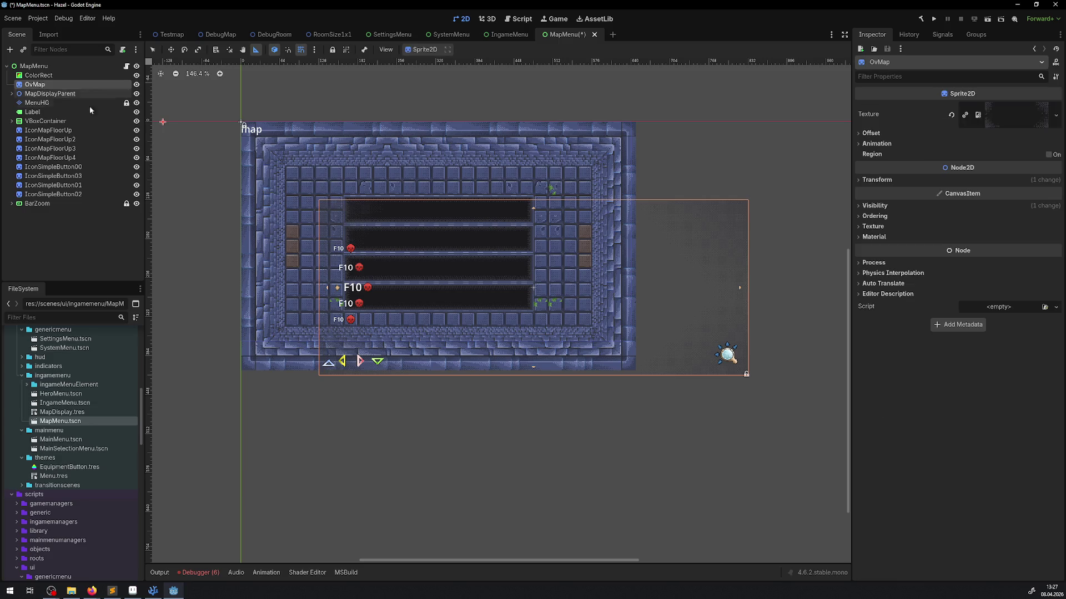
click(49, 103)
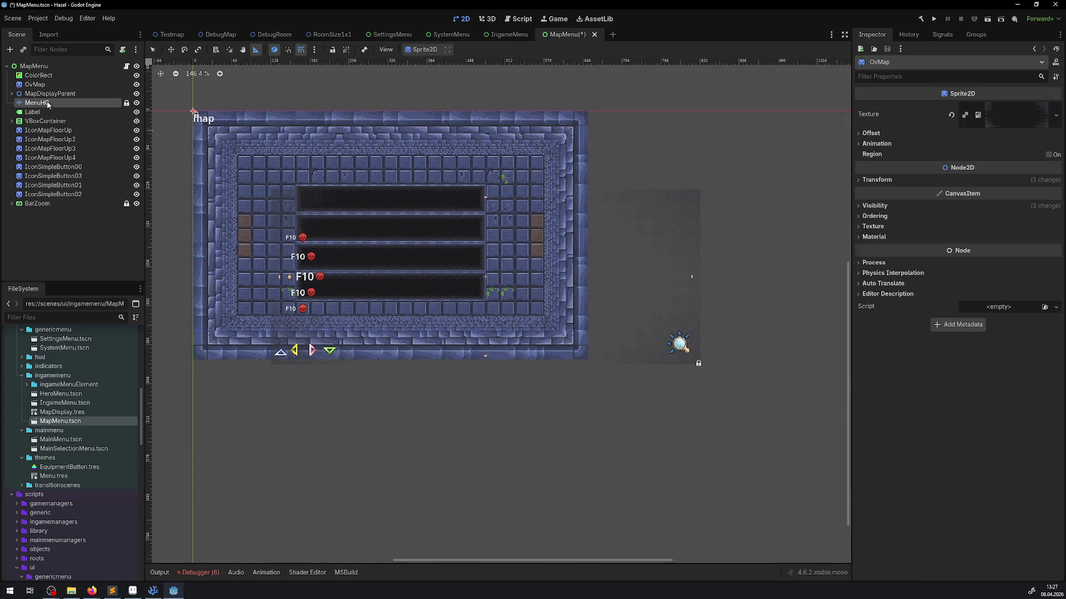
scroll(291, 213, up, 4)
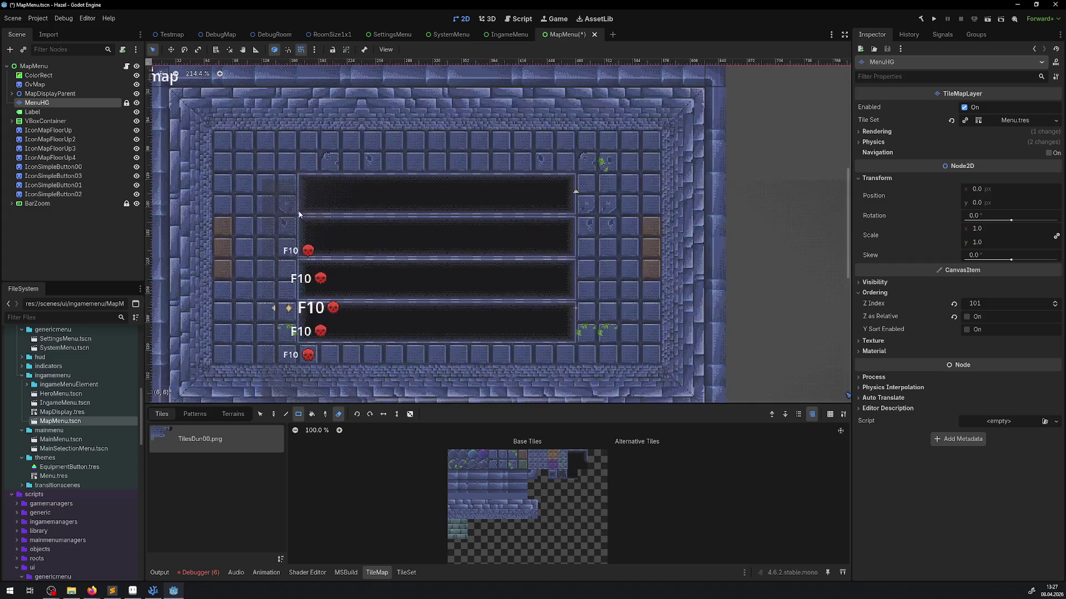
drag(582, 458, 572, 456)
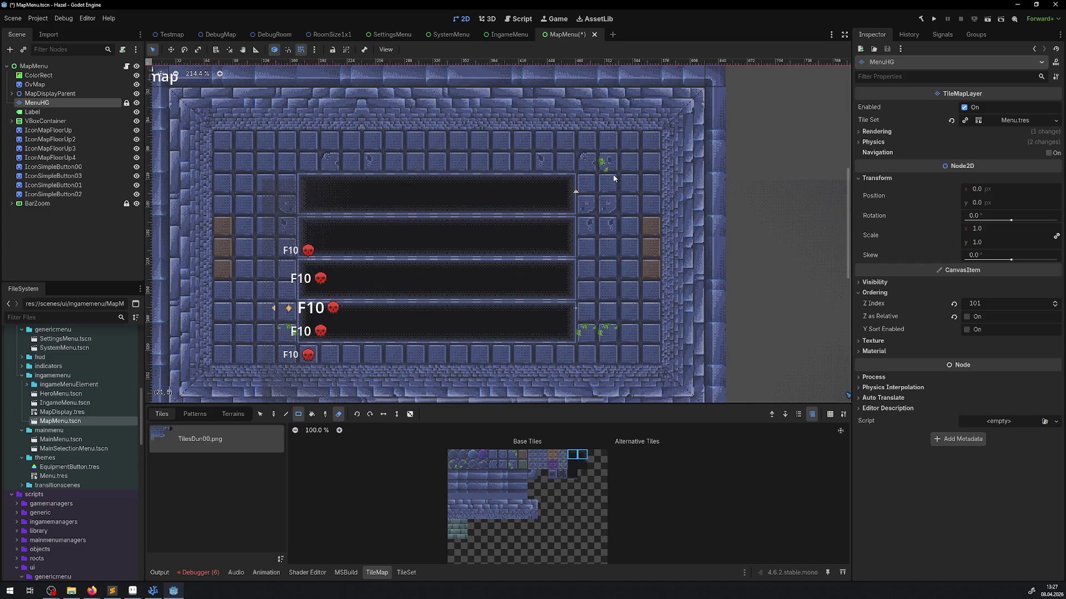
drag(625, 167, 592, 168)
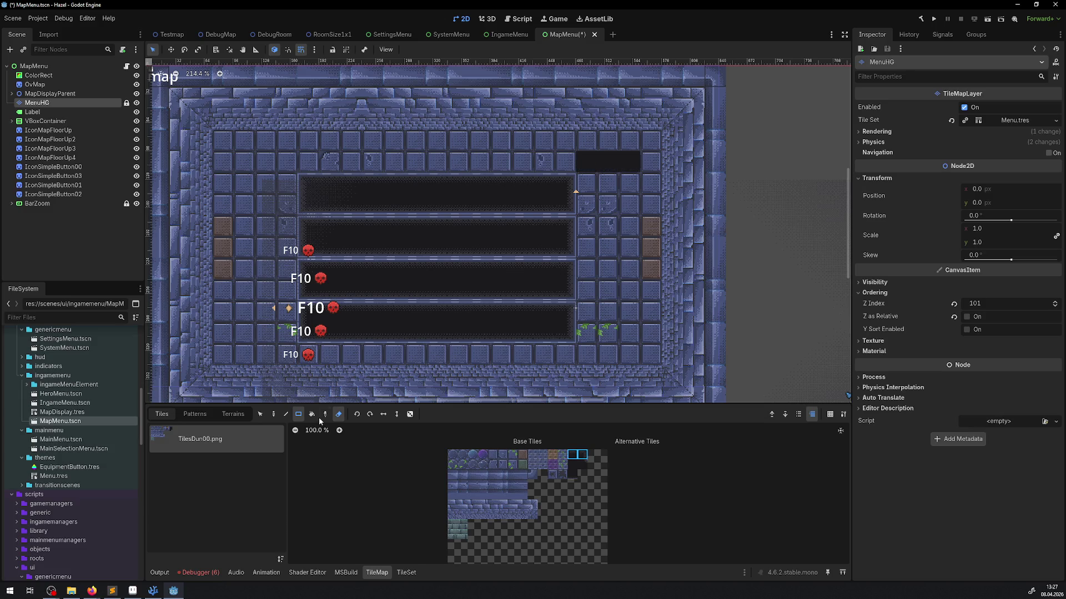
With the Line tool, paint dark strips at the top, right, lower-left and upper-left.
click(286, 414)
click(623, 162)
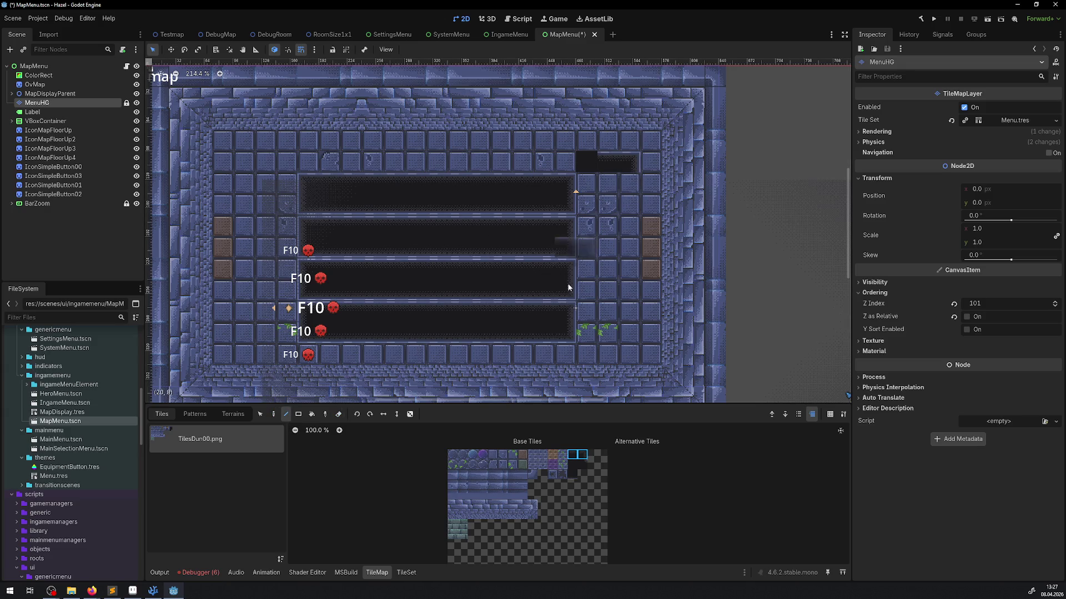
click(629, 330)
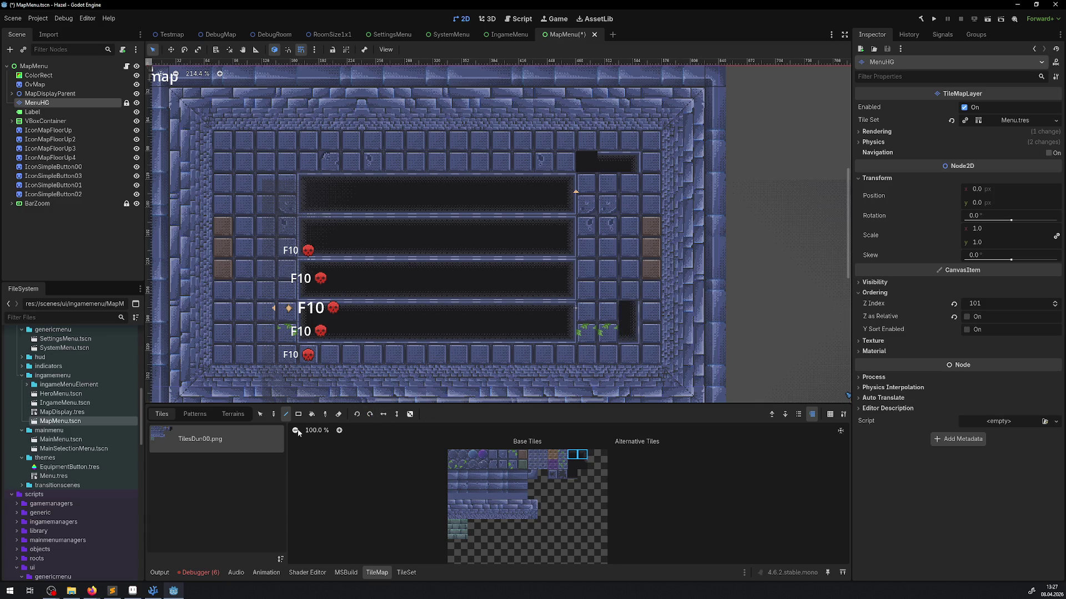
click(259, 334)
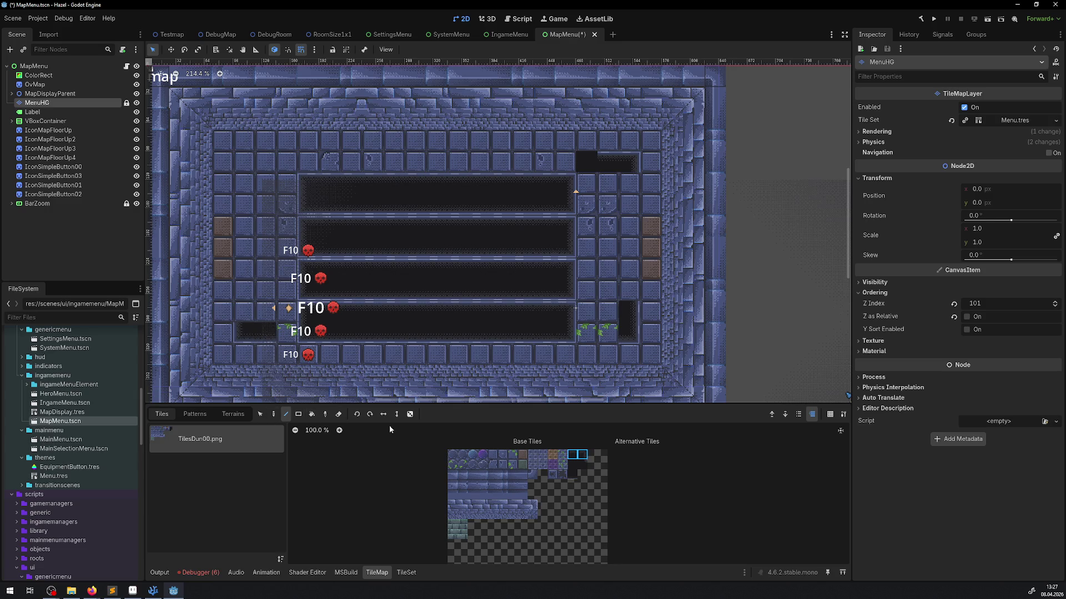
click(245, 173)
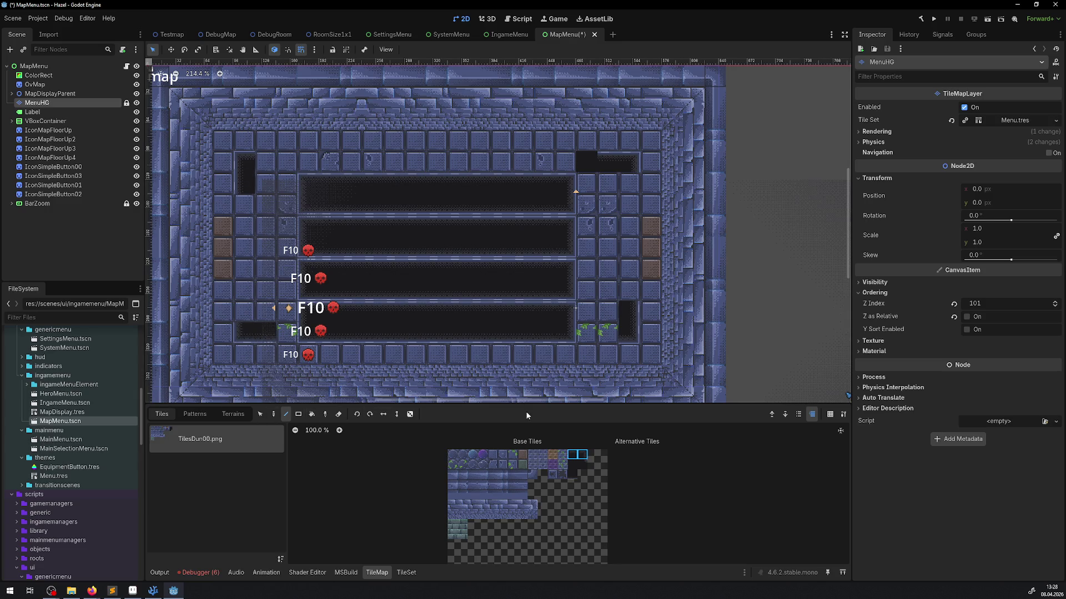
Using a single dark tile, paint the panel edges and rectangle-fill the whole inner area.
click(572, 455)
mouse_move(274, 161)
mouse_down()
mouse_move(599, 163)
mouse_move(627, 252)
mouse_move(622, 282)
mouse_up()
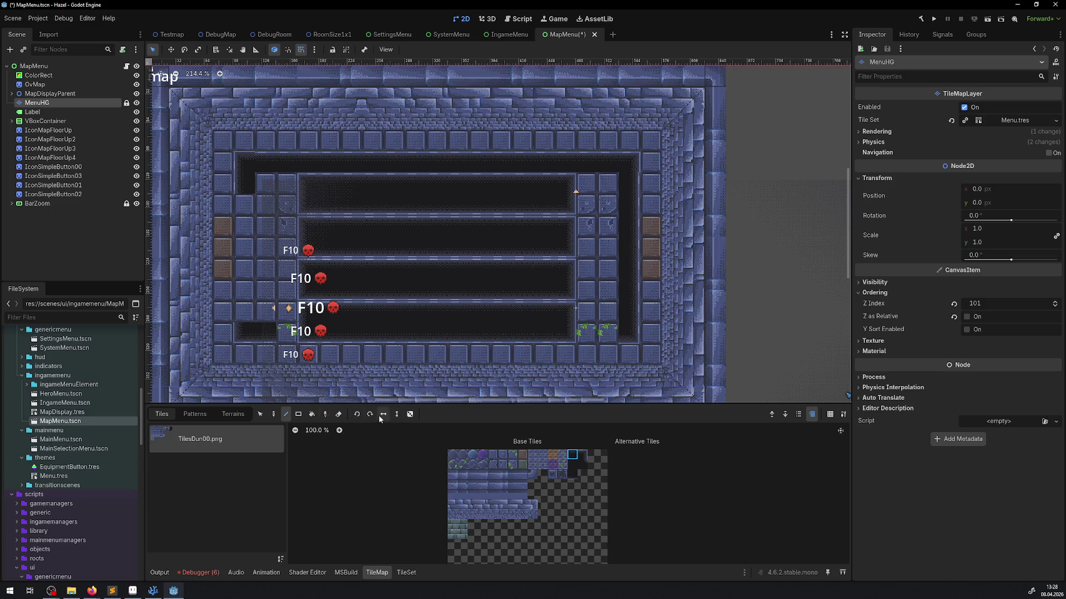
mouse_move(602, 333)
mouse_down()
mouse_move(261, 333)
mouse_move(278, 337)
mouse_up()
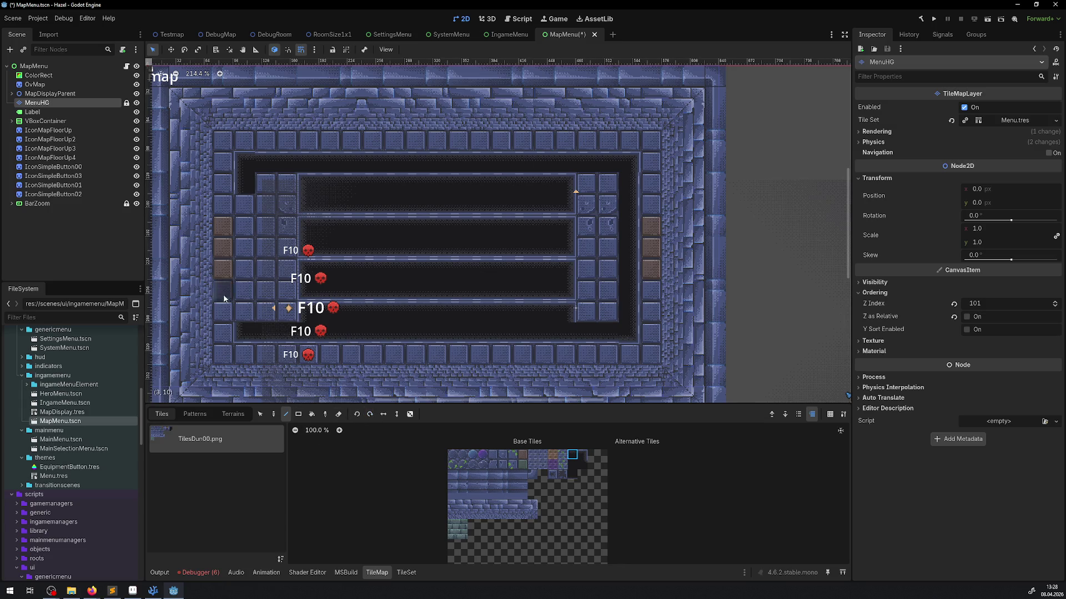
drag(240, 207, 240, 207)
click(572, 464)
click(299, 414)
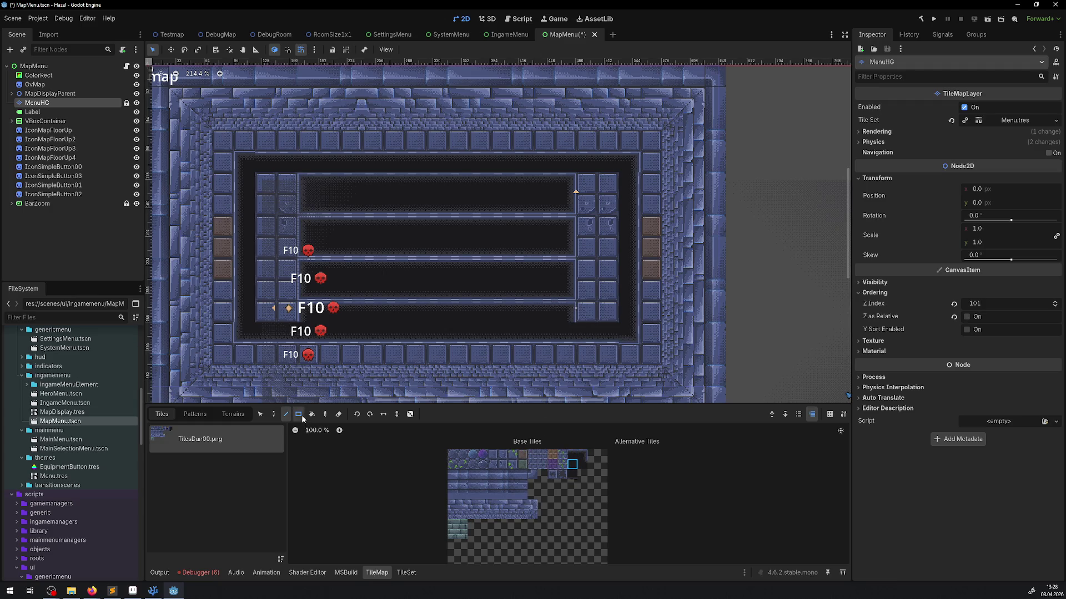
drag(269, 186, 611, 307)
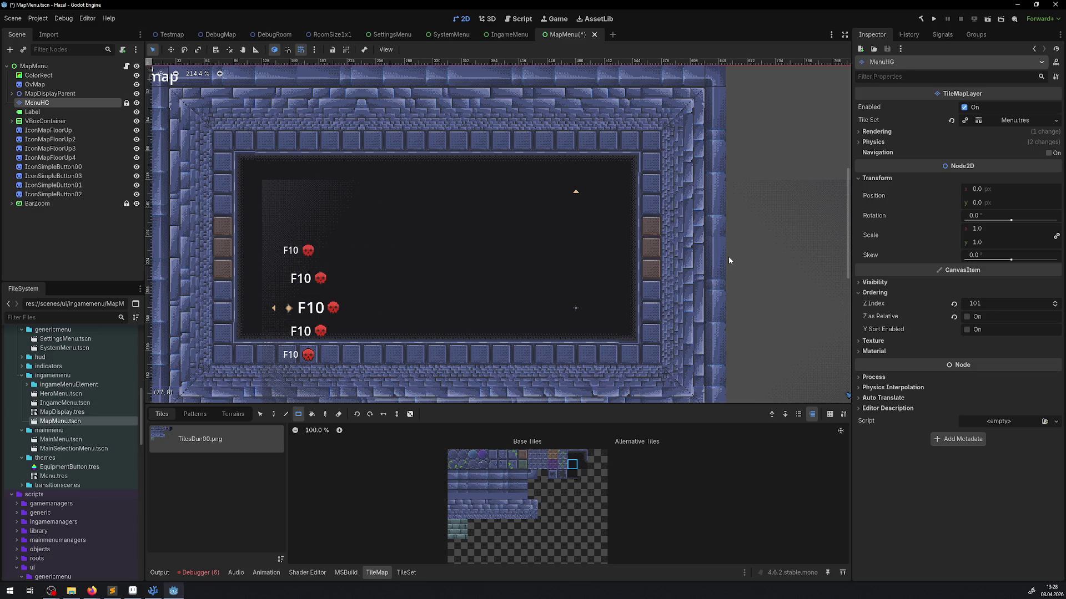
Expand MapDisplayParent, select the MapDisplay tile layer and show its Transform settings.
scroll(630, 200, down, 3)
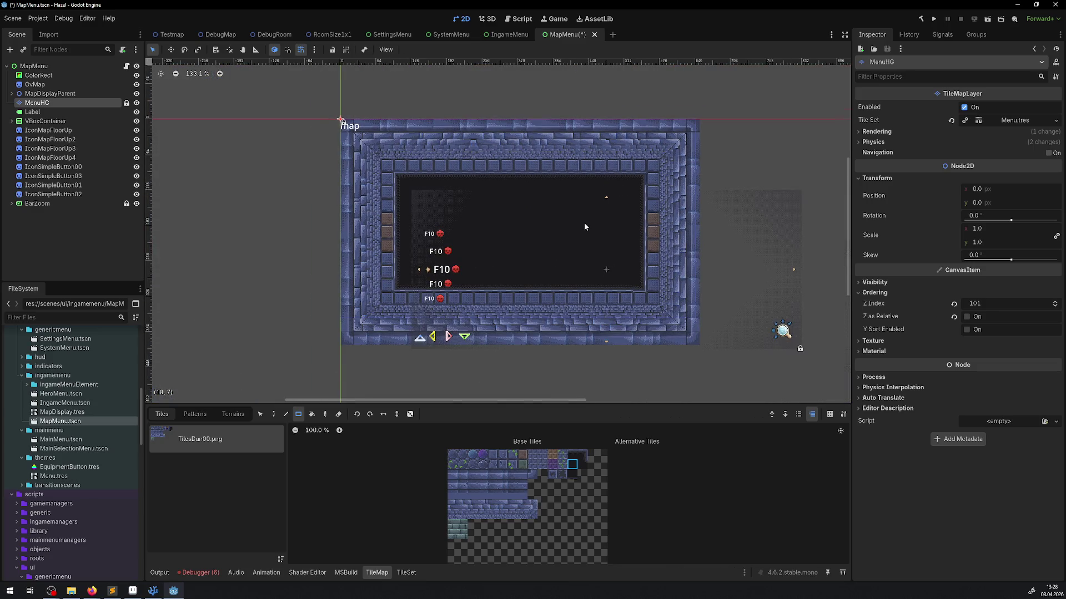
scroll(582, 226, up, 4)
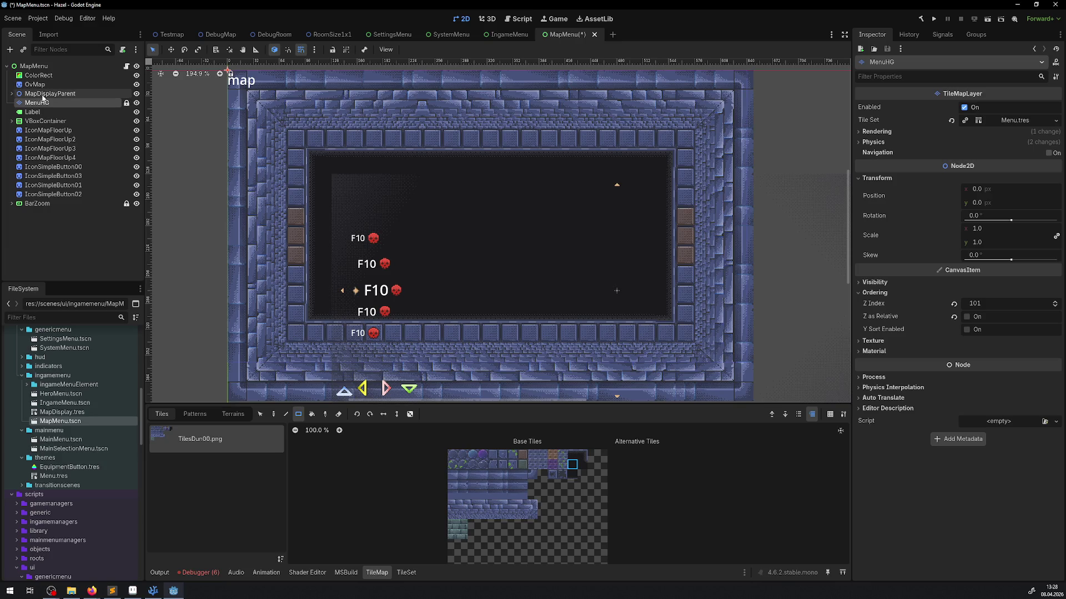
click(43, 94)
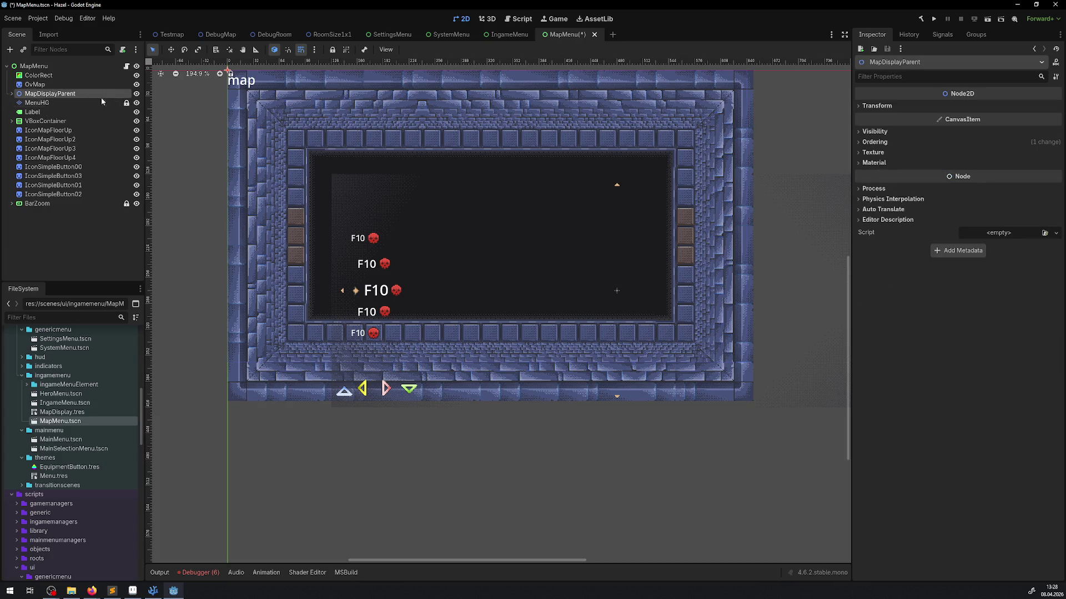
key(f)
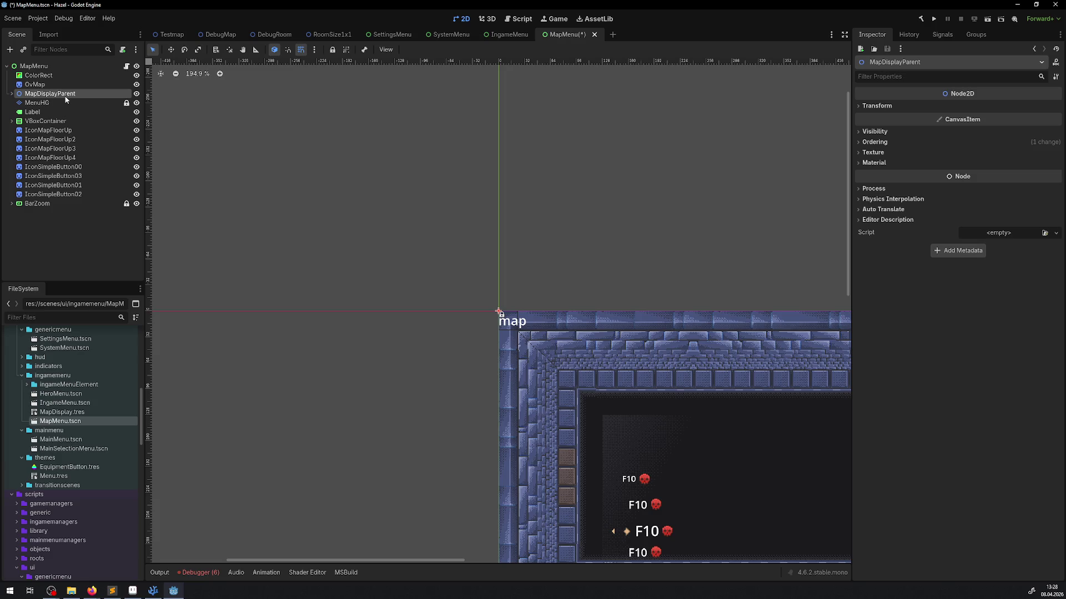
double_click(55, 95)
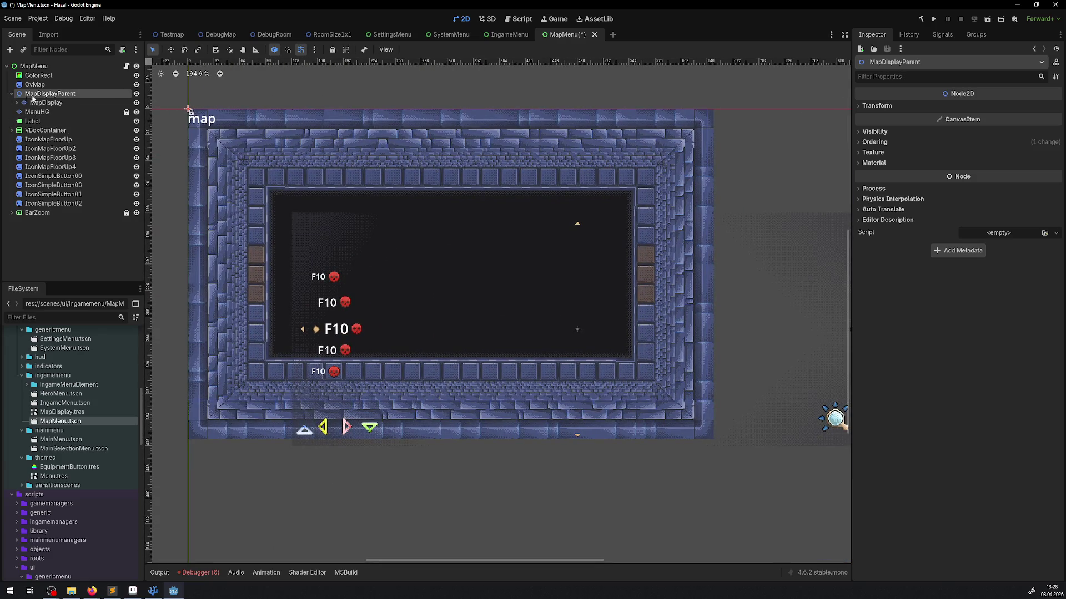
click(44, 94)
click(47, 103)
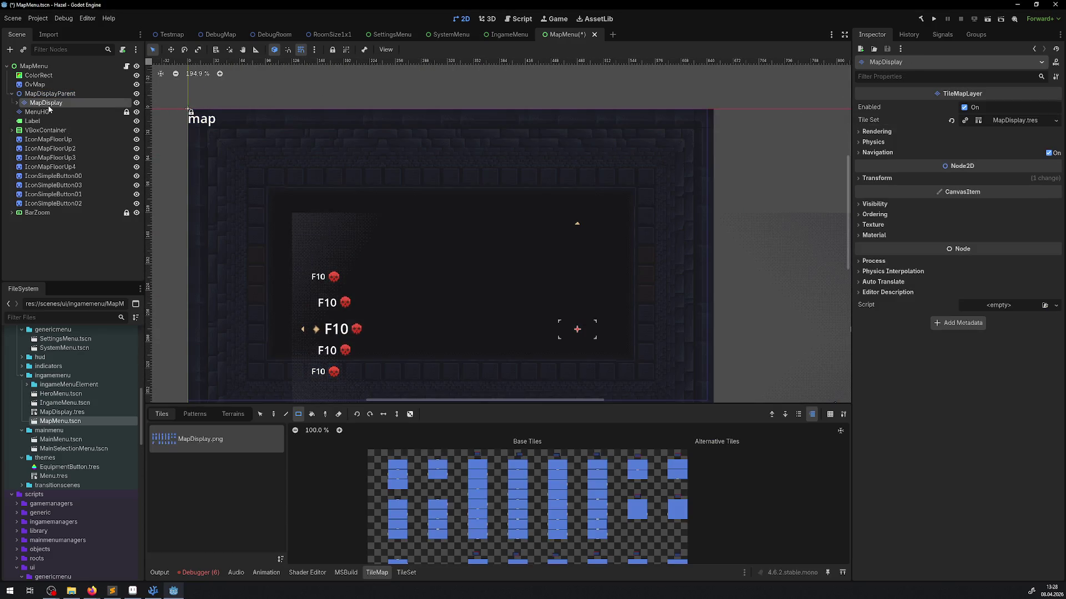
scroll(382, 205, down, 2)
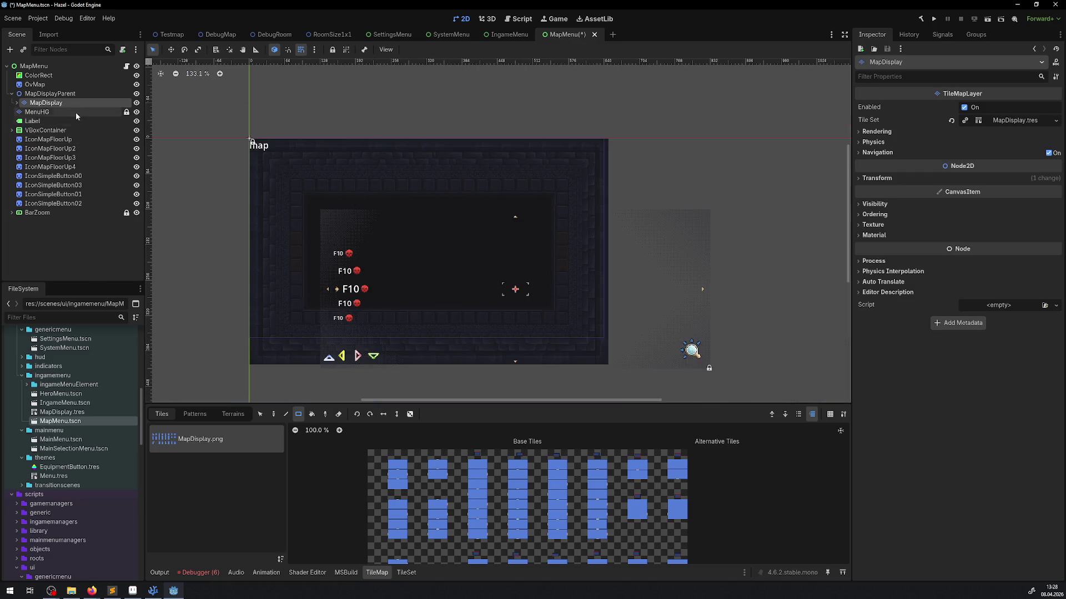
click(859, 177)
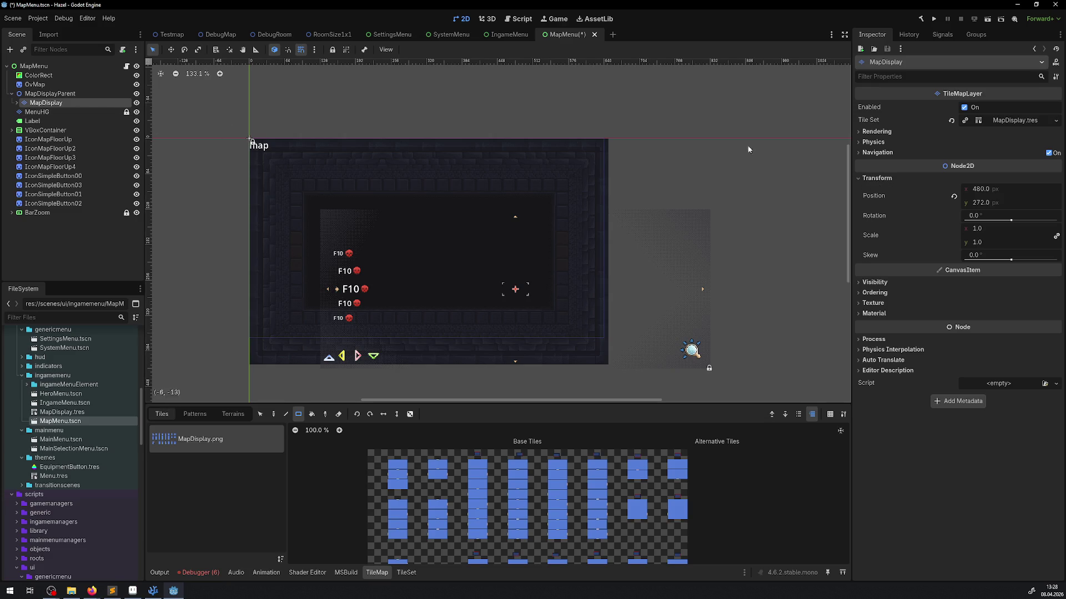
Set MapDisplay's position to x 320, y 180 and save MapMenu.tscn.
click(989, 186)
text(64/2)
key(Return)
click(988, 203)
text(0)
key(Return)
key(ctrl+s)
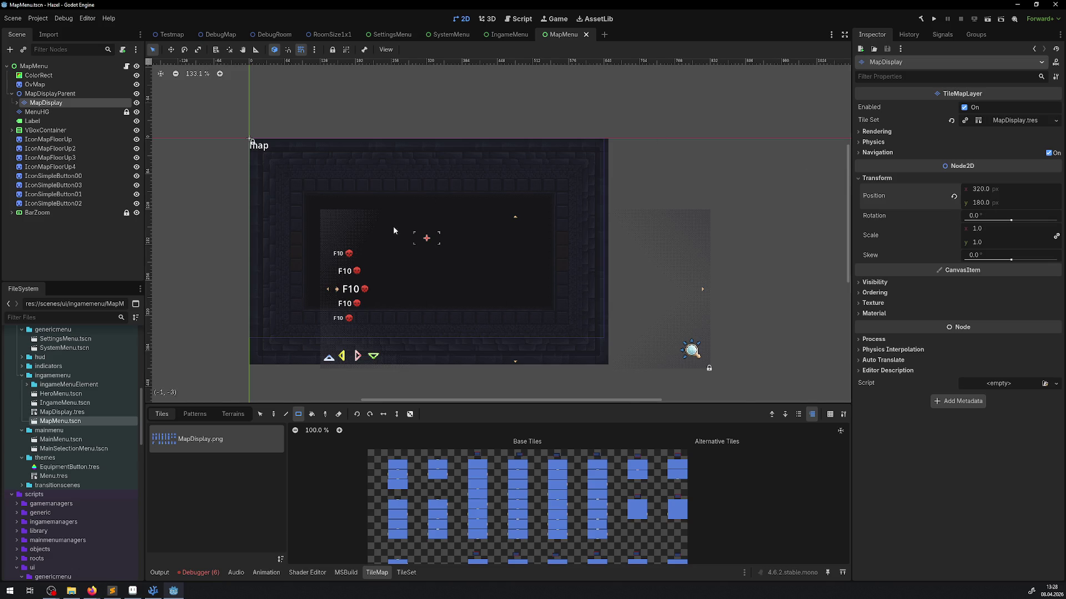
scroll(392, 230, up, 5)
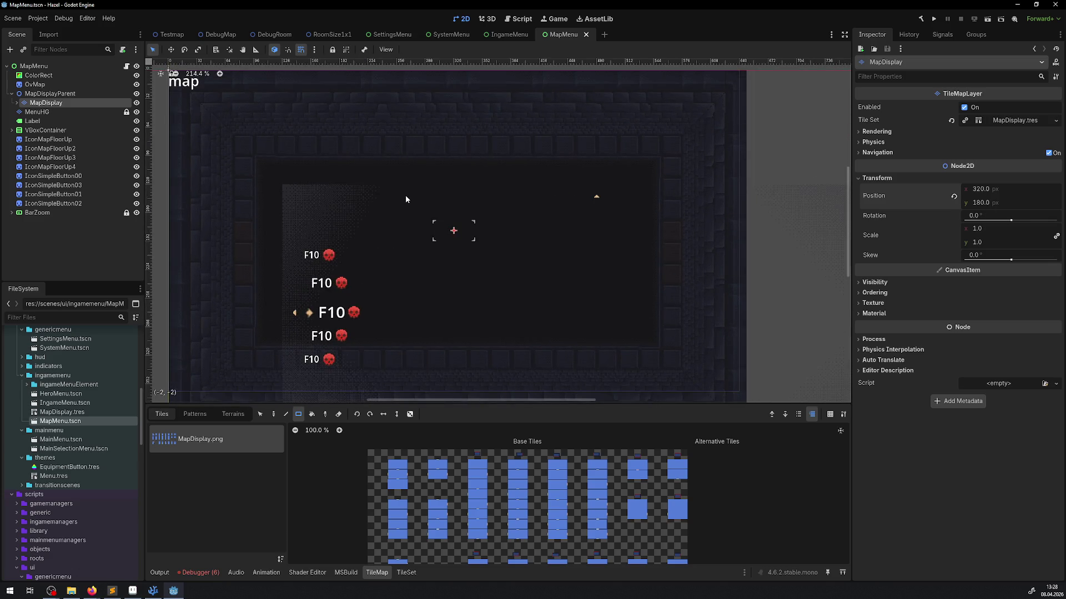
click(38, 18)
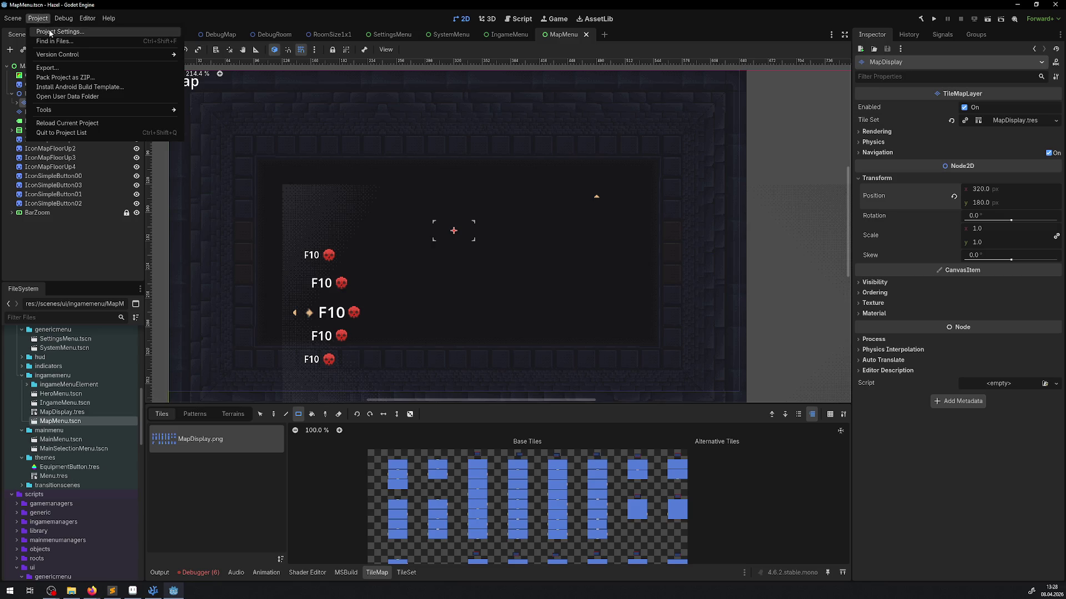
Open and close Project Settings, then inspect the HeroIcon, MapDisplay and MapDisplayParent nodes.
click(50, 32)
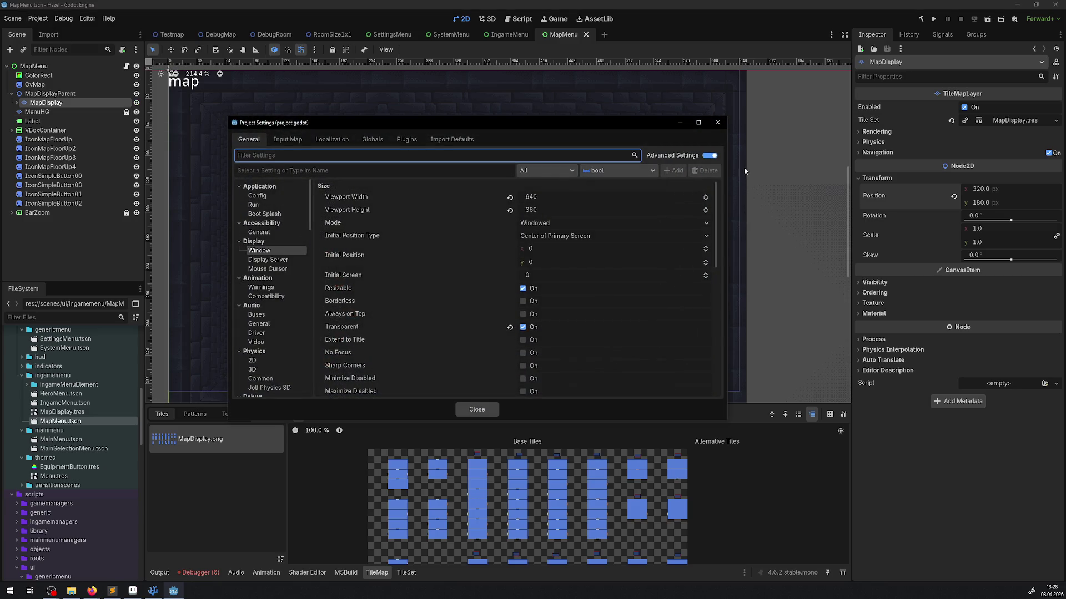
click(718, 122)
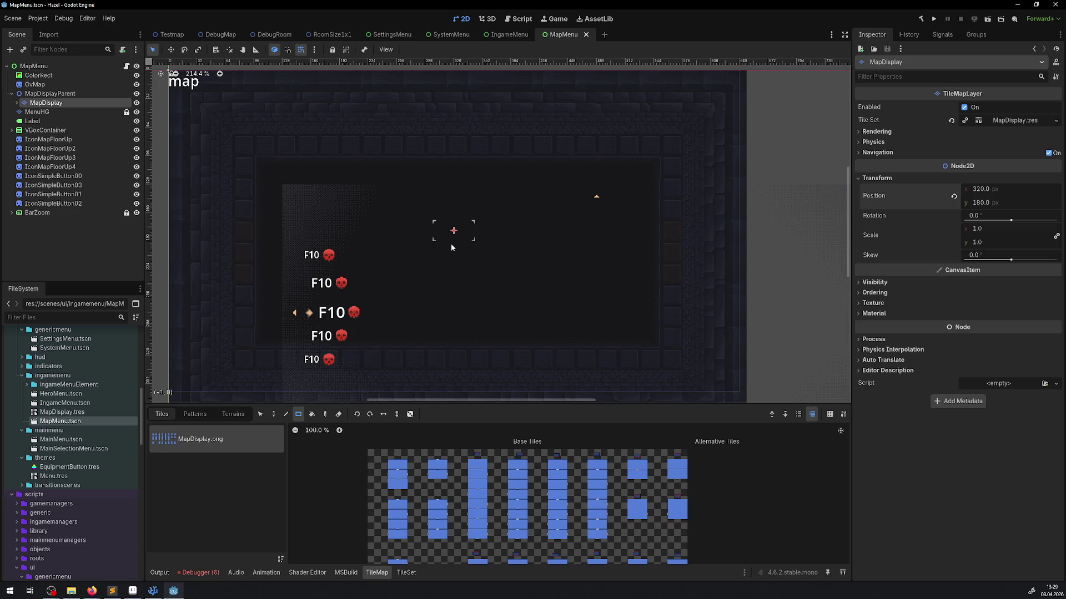
click(17, 103)
click(44, 112)
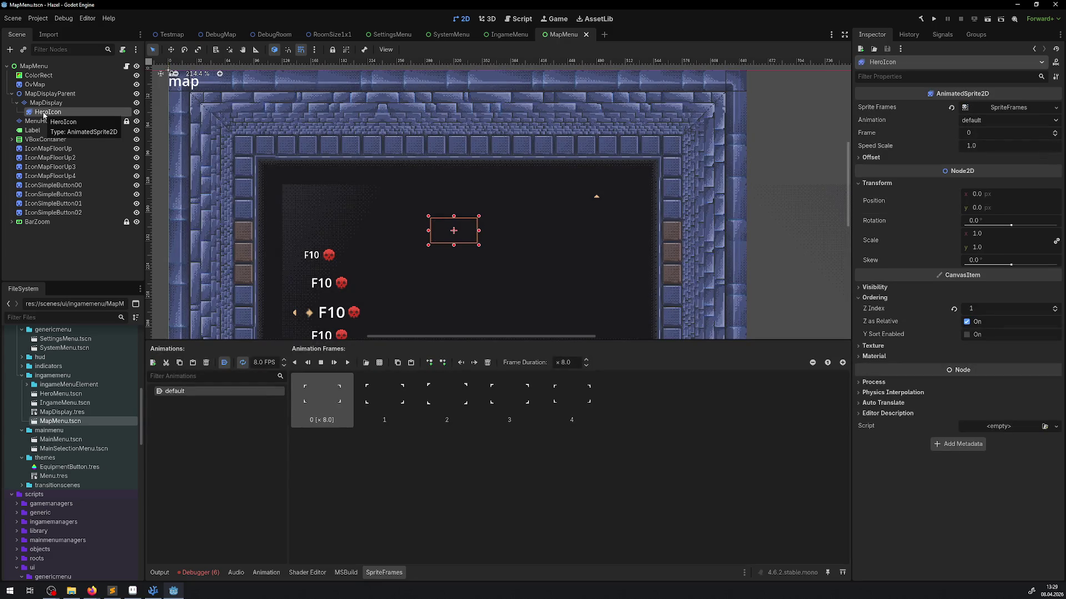
click(44, 103)
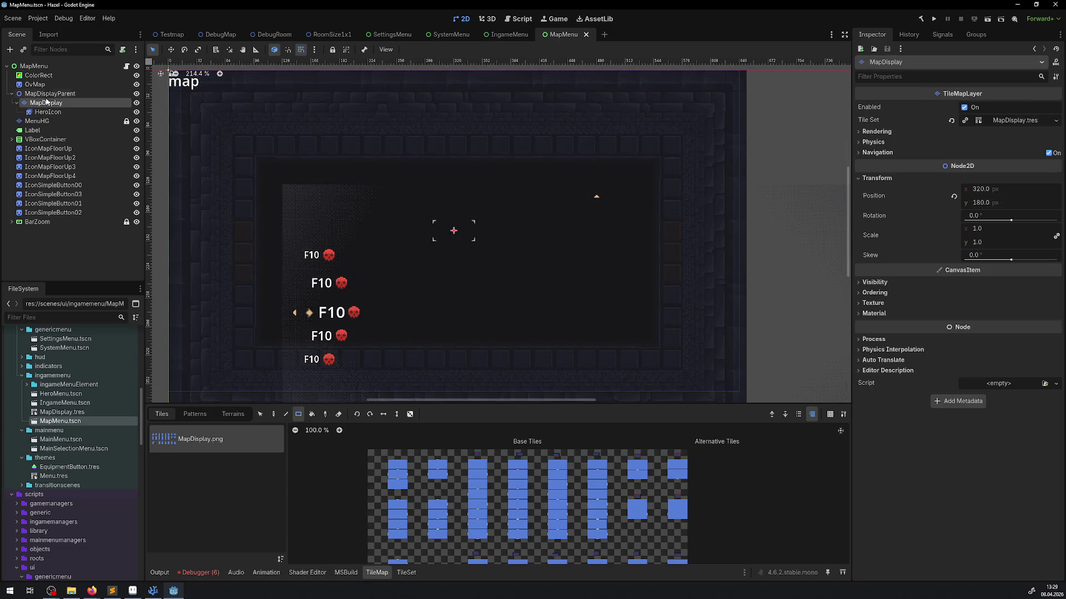
click(39, 96)
Review MapDisplayParent's visibility and transform settings, then select the MenuHG tile map layer.
click(877, 132)
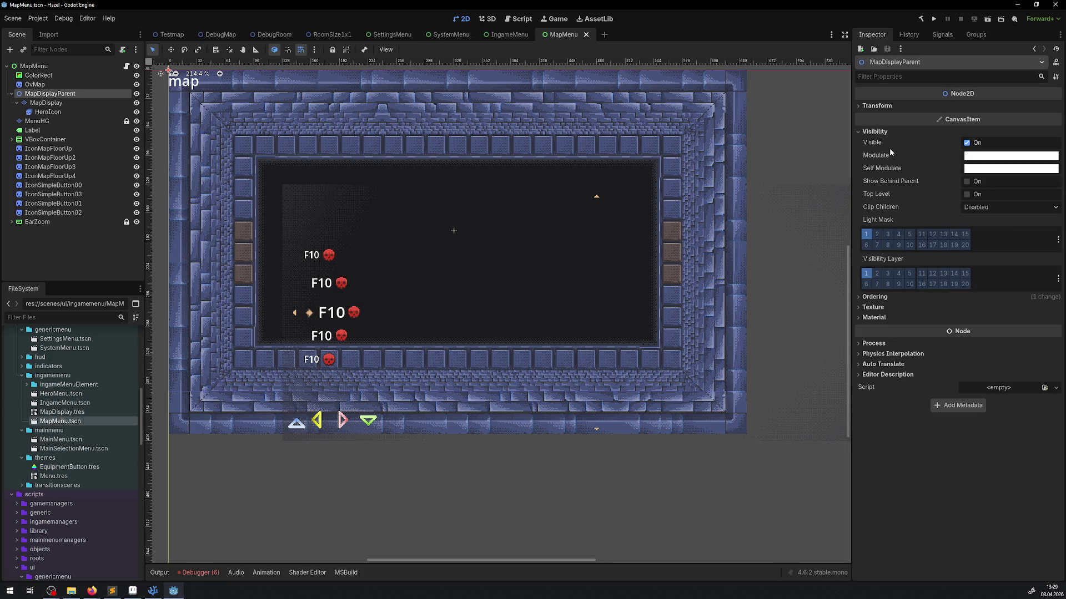
click(868, 107)
click(883, 211)
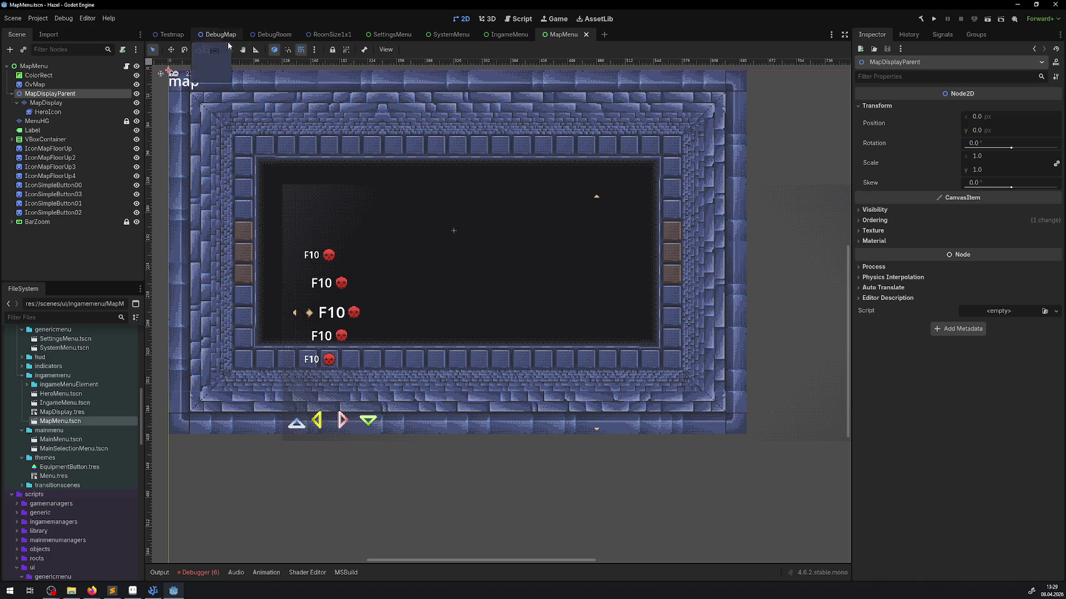
click(36, 121)
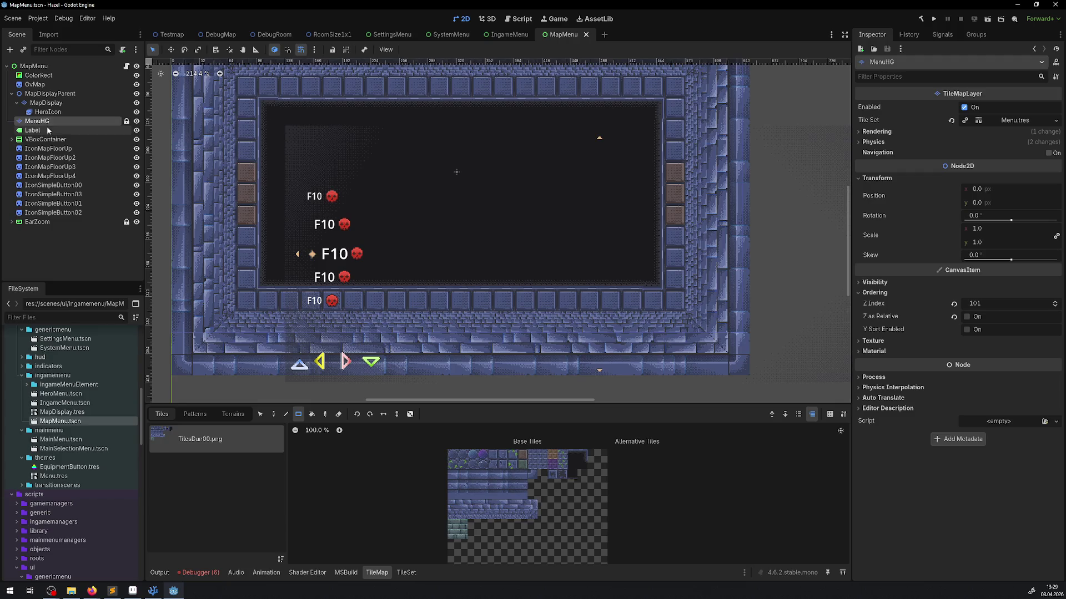
Undo an accidental F10 label move and lock the floor-list container.
click(47, 129)
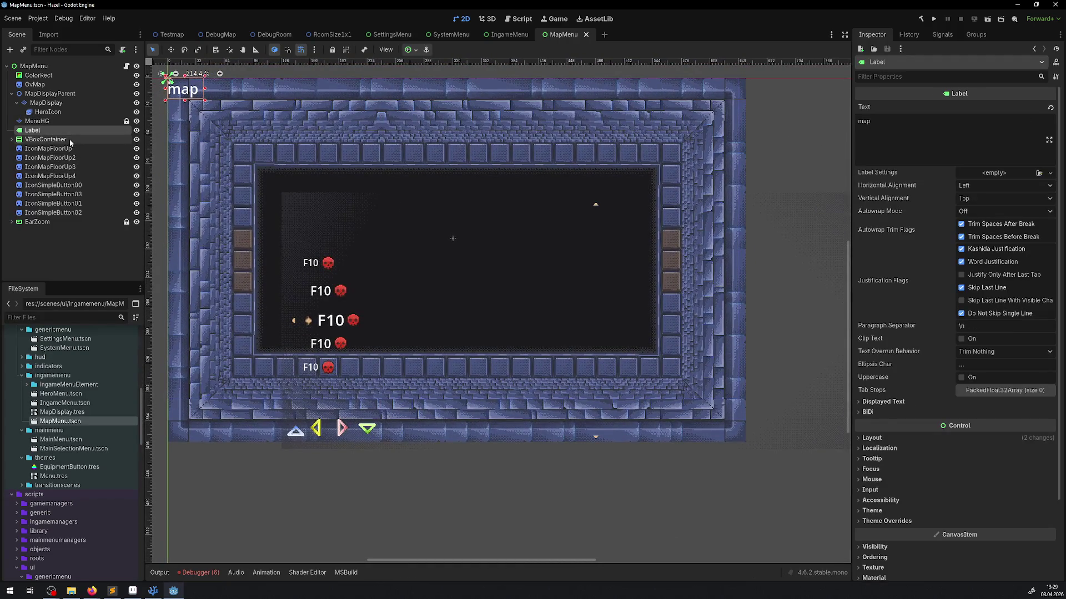
click(69, 138)
drag(311, 303, 292, 271)
key(ctrl+z)
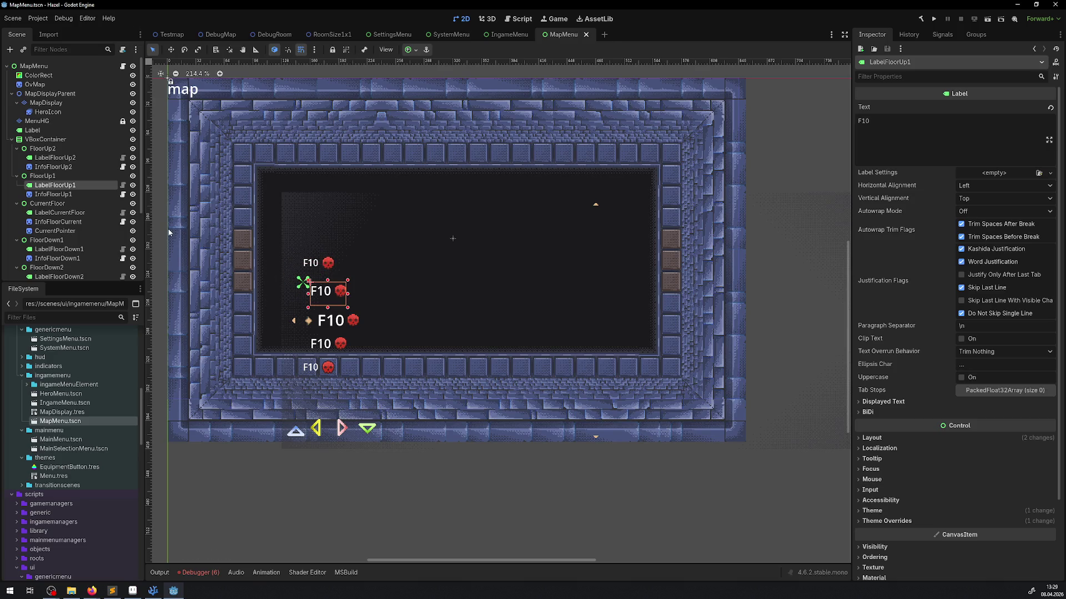
click(38, 140)
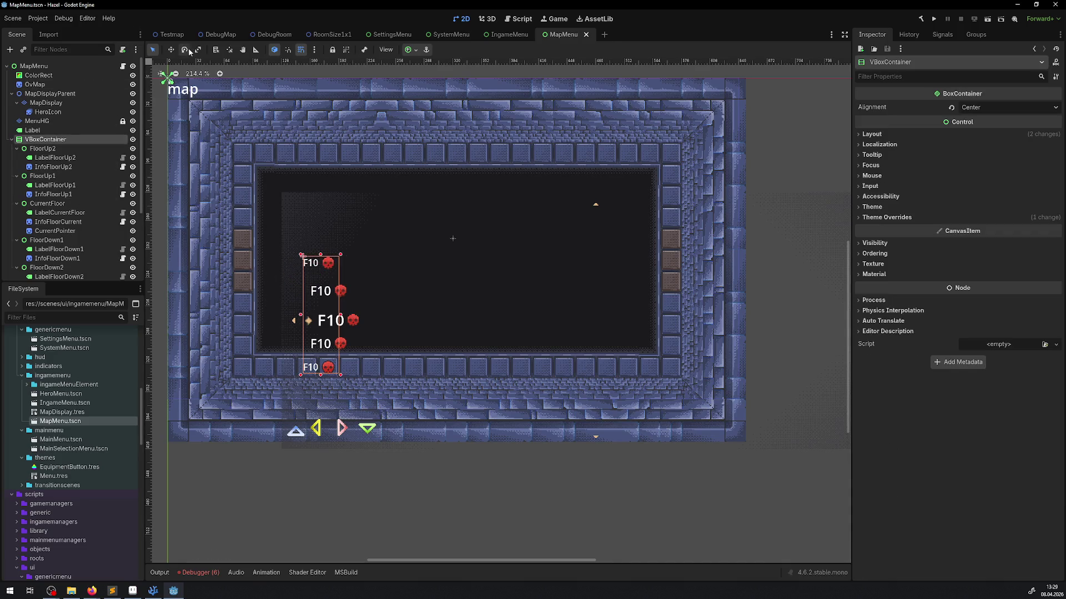
click(172, 50)
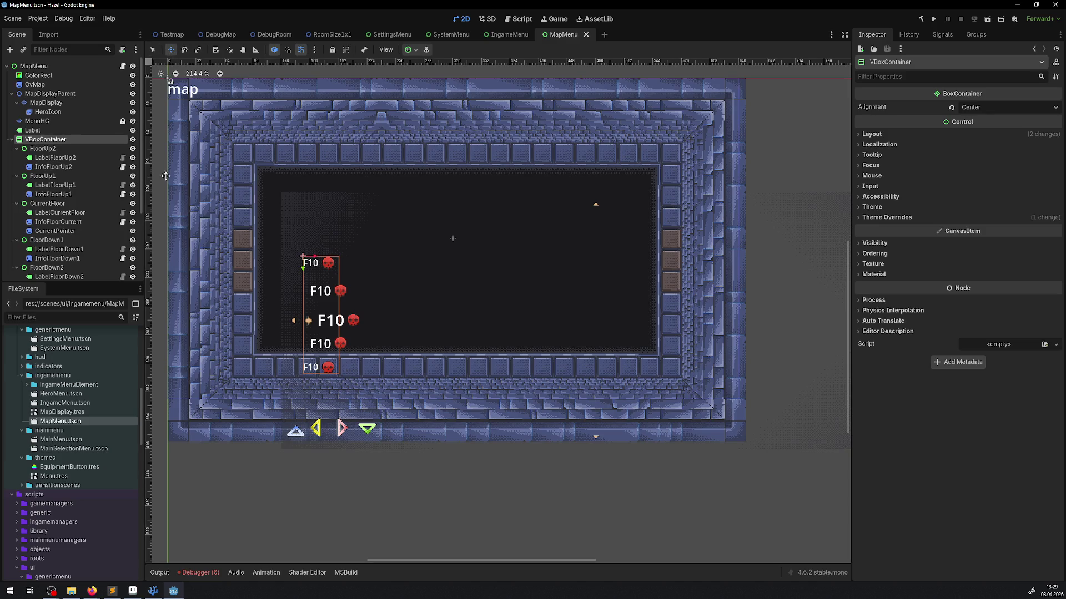
click(333, 50)
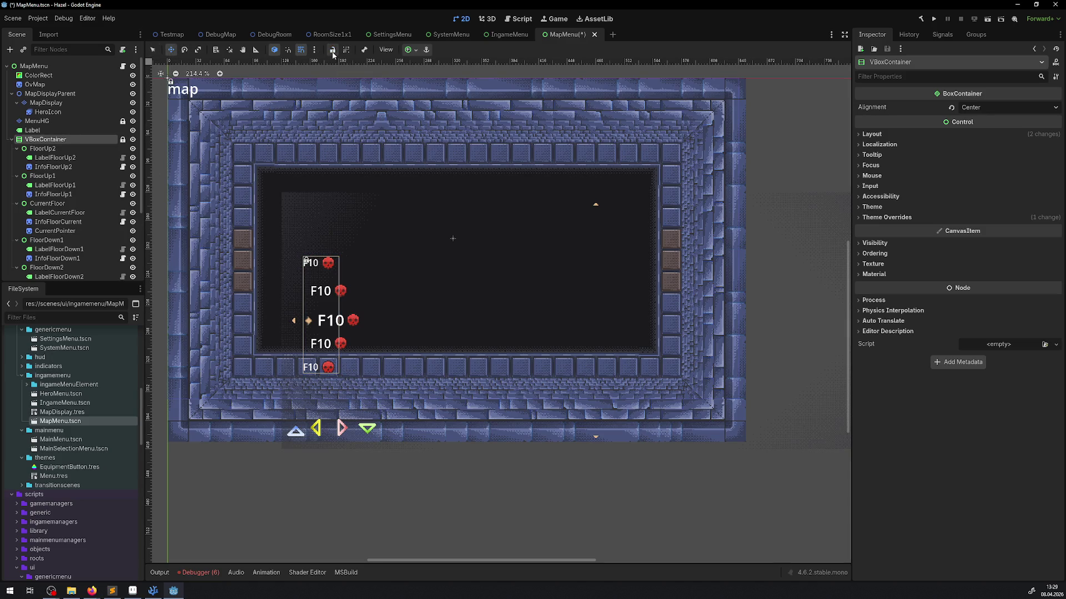
Select the floor entries from FloorUp2 through InfoFloorDown2 and lock them all.
click(85, 147)
scroll(81, 189, down, 3)
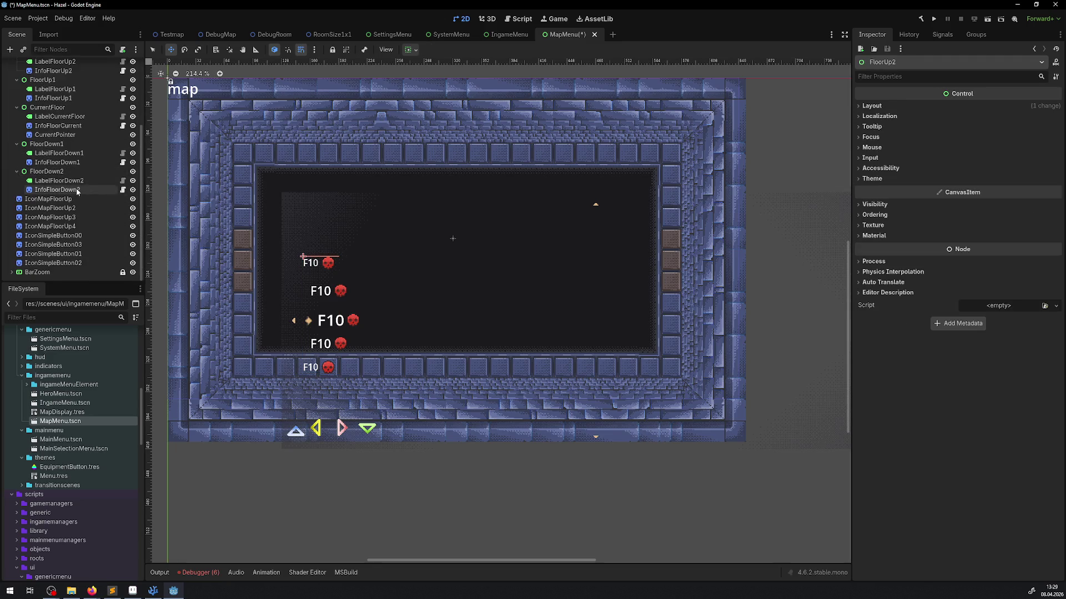
click(76, 190)
shift+click(65, 108)
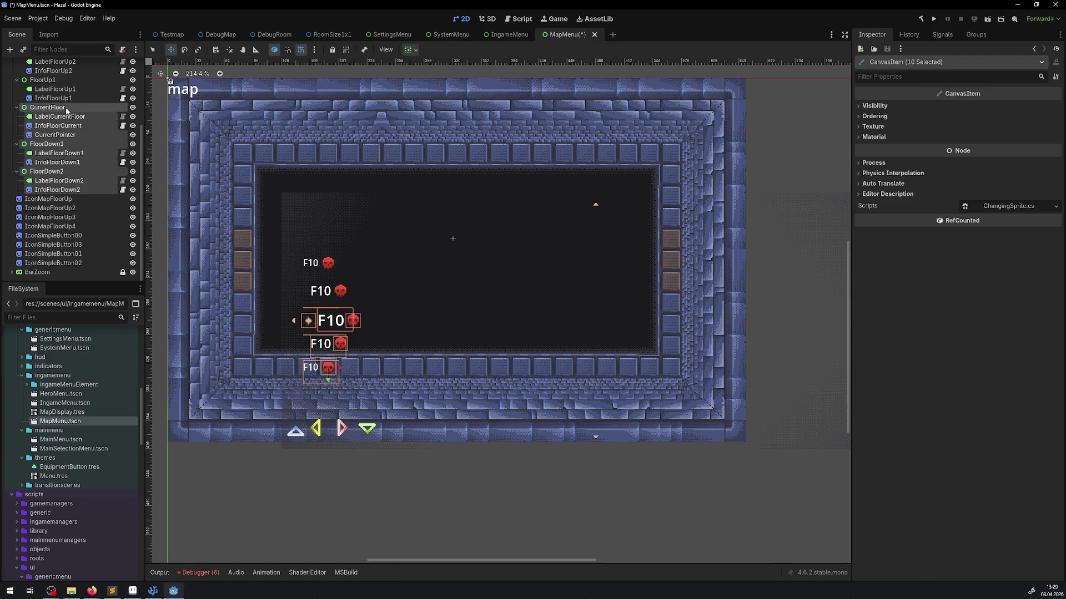
scroll(65, 108, up, 3)
shift+click(49, 148)
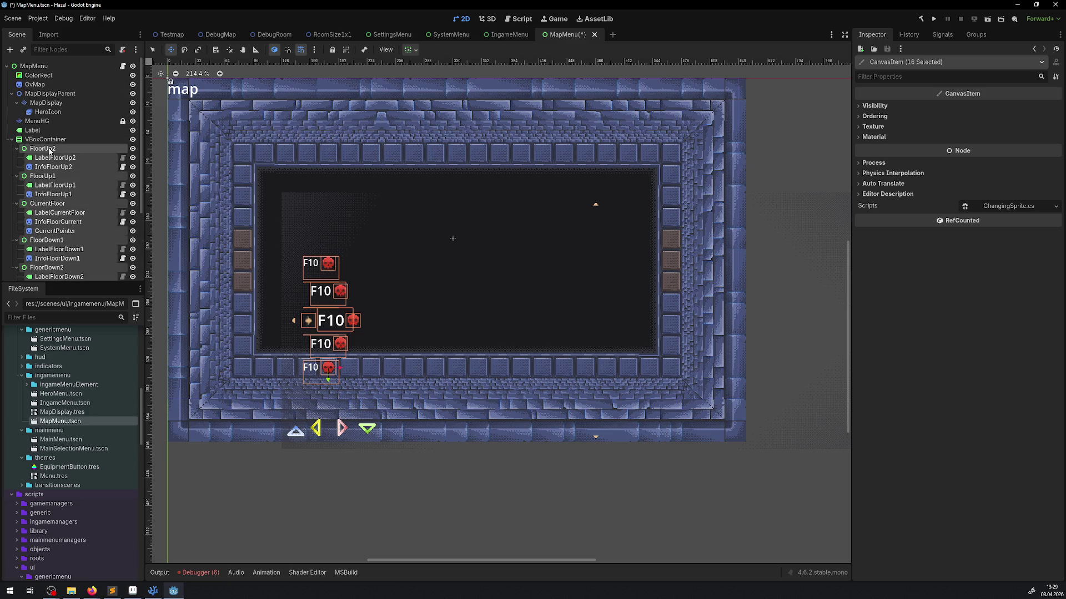
click(332, 50)
Shift the F10 floor column up-left against the map's left edge and save the scene.
click(56, 139)
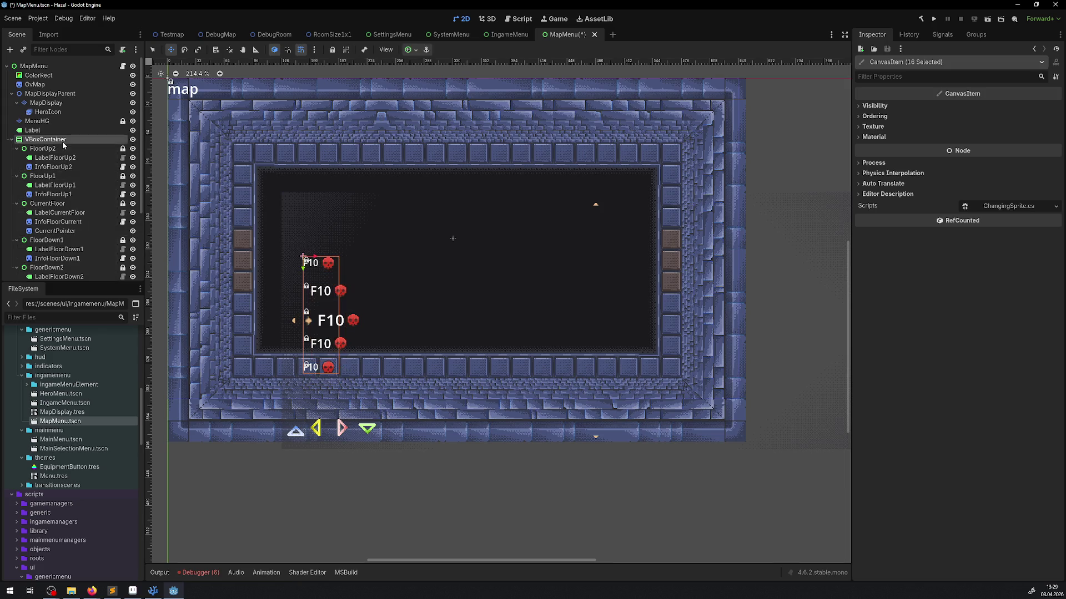
mouse_move(313, 284)
mouse_down()
mouse_move(279, 228)
mouse_move(264, 227)
mouse_up()
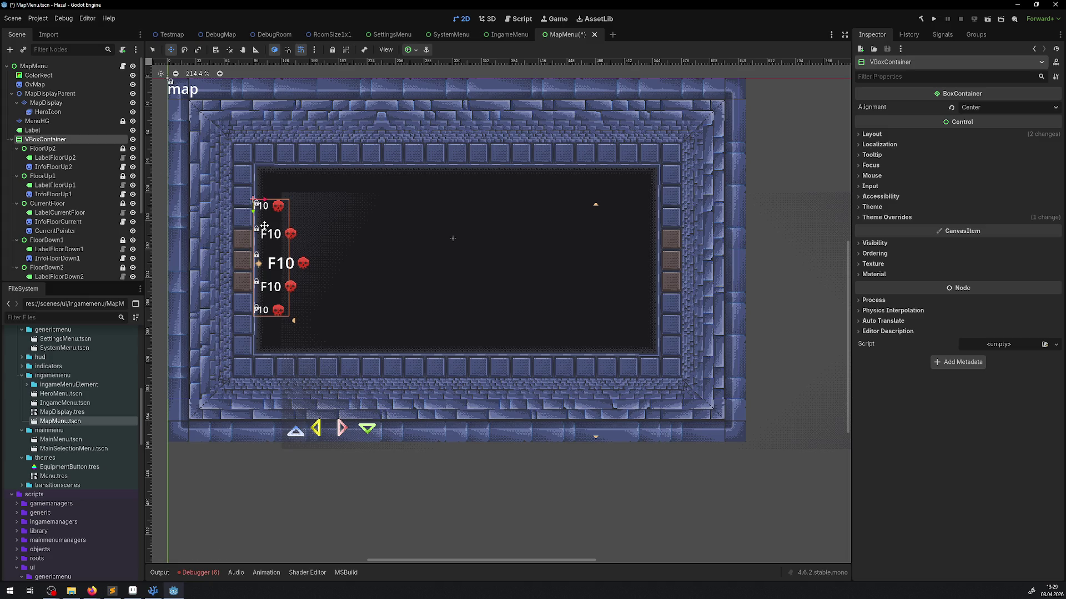
drag(446, 216, 385, 229)
key(ctrl+s)
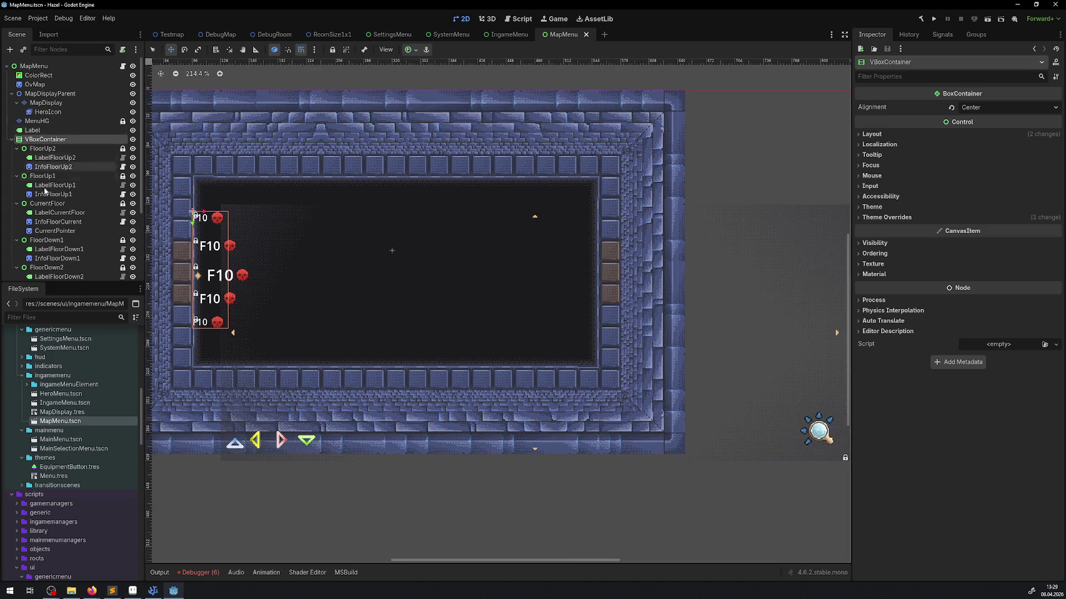
click(12, 140)
click(68, 150)
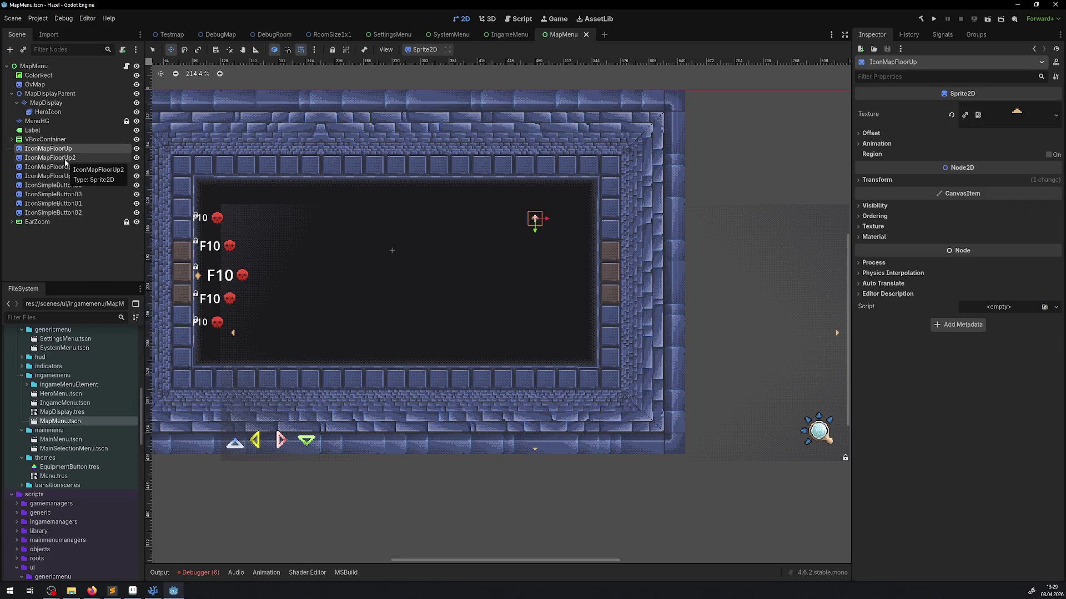
Place IconMapFloorUp centred on the map's top edge and IconMapFloorUp2 at the bottom centre.
scroll(501, 212, up, 1)
mouse_move(541, 220)
mouse_down()
mouse_move(349, 182)
mouse_move(370, 180)
mouse_up()
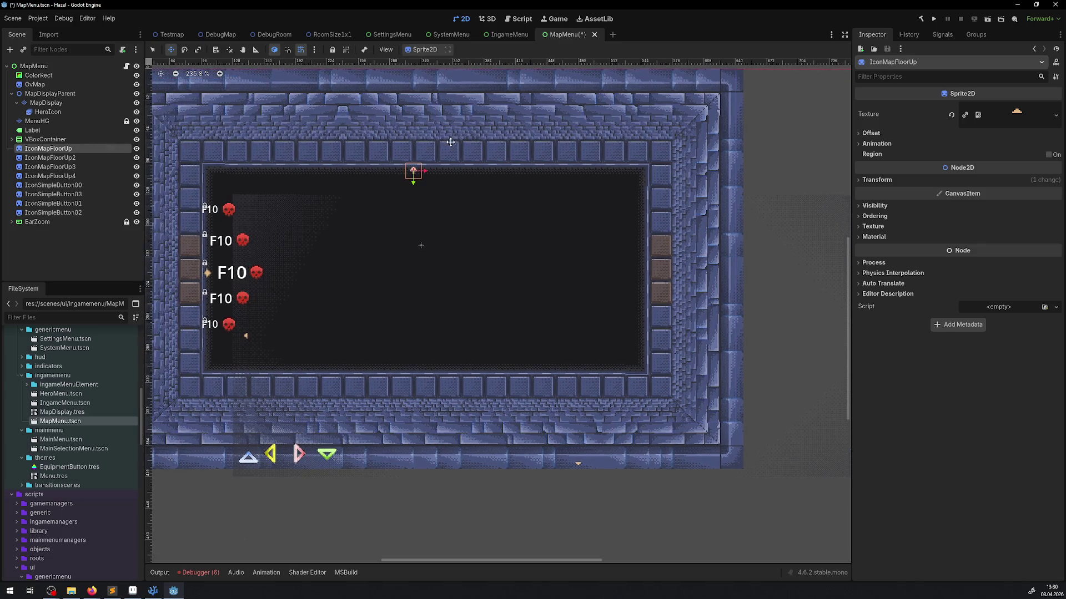
drag(413, 171, 404, 171)
click(50, 157)
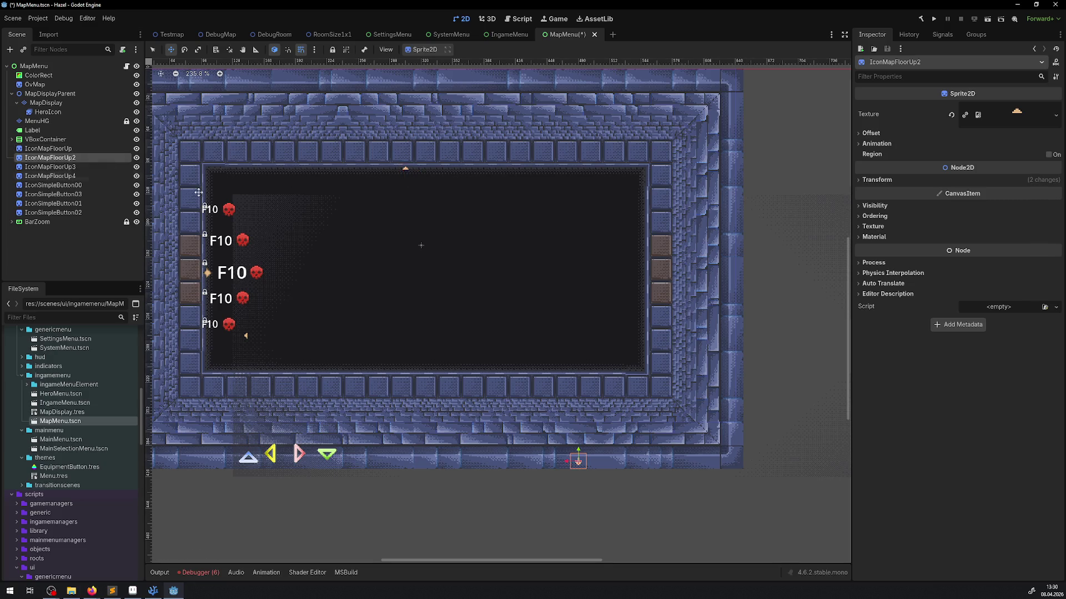
mouse_move(582, 456)
mouse_down()
mouse_move(401, 354)
mouse_move(426, 360)
mouse_up()
click(55, 149)
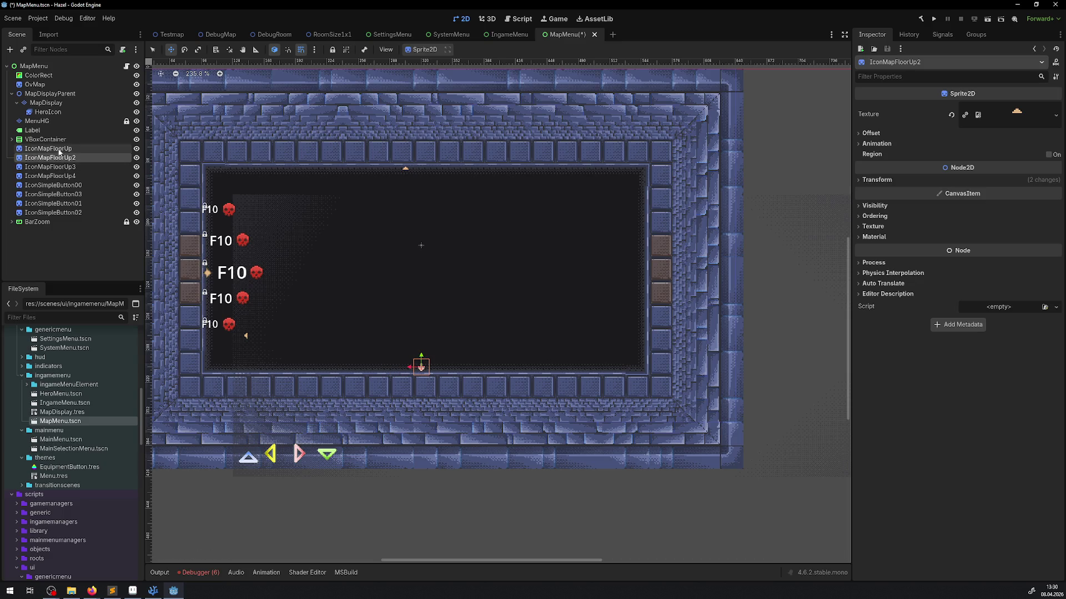
drag(406, 172, 424, 173)
Place IconMapFloorUp3 at the map's left edge and IconMapFloorUp4 at the right edge.
click(50, 167)
scroll(480, 291, down, 2)
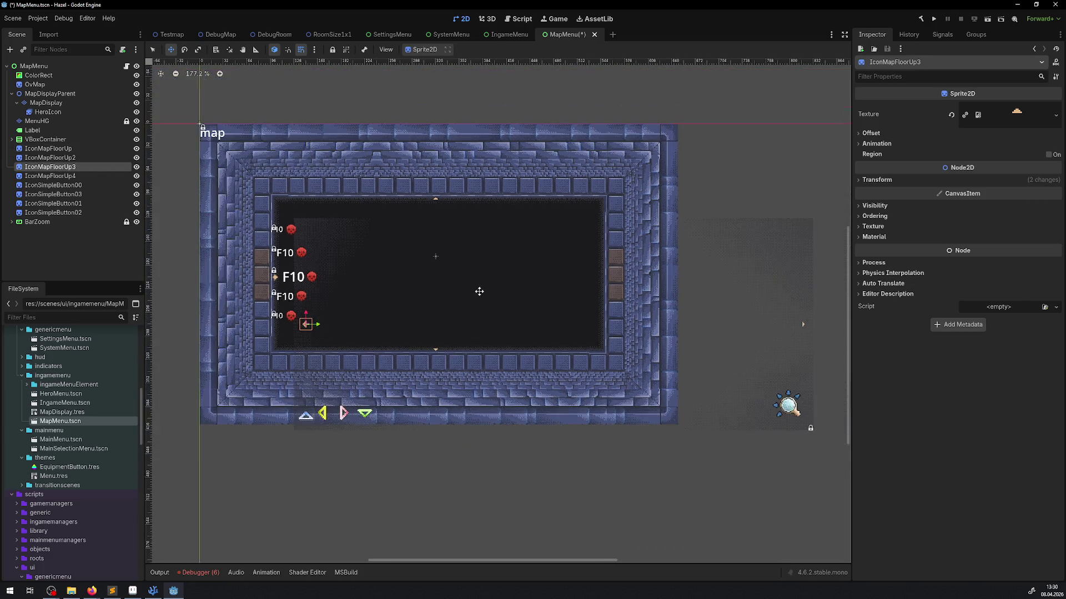
mouse_move(355, 330)
mouse_down()
mouse_move(415, 290)
mouse_move(345, 248)
mouse_move(325, 267)
mouse_up()
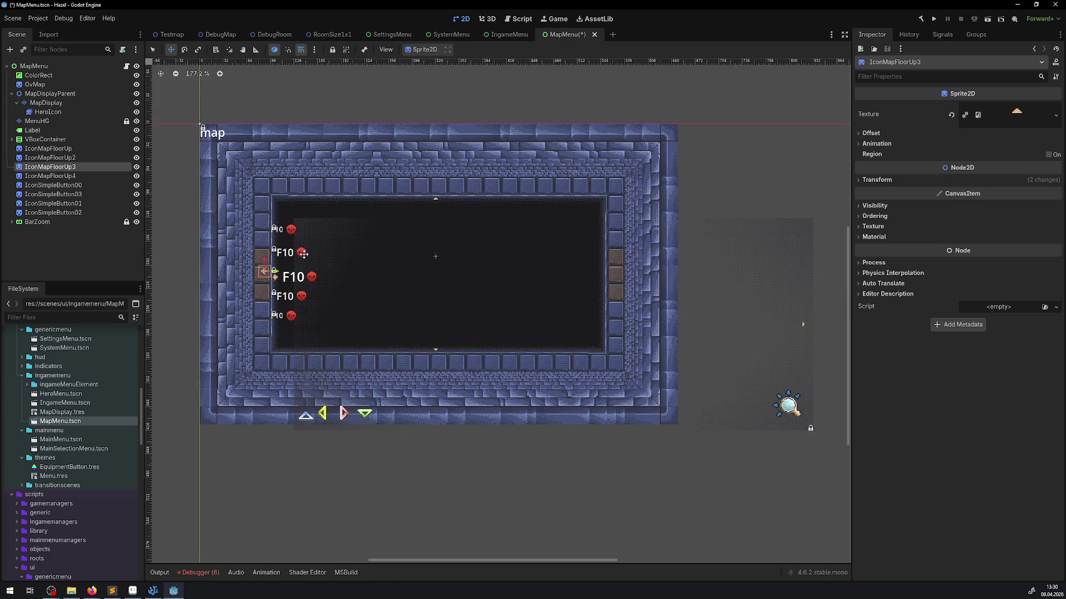
scroll(303, 251, up, 4)
click(50, 176)
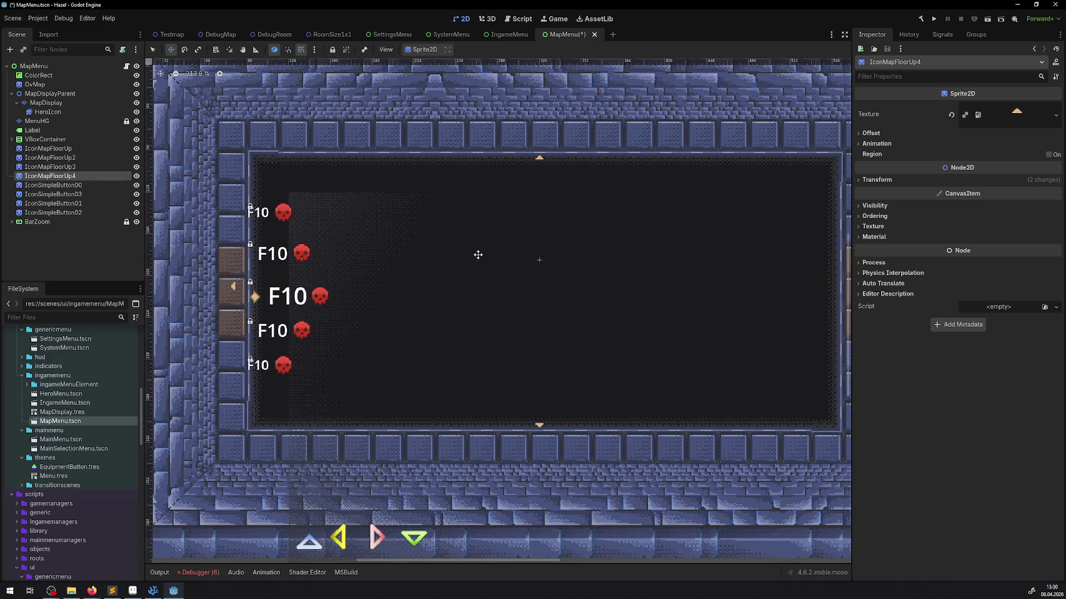
scroll(638, 308, down, 2)
scroll(610, 344, right, 5)
mouse_move(698, 345)
mouse_down()
mouse_move(387, 308)
mouse_move(426, 283)
mouse_up()
scroll(426, 283, down, 2)
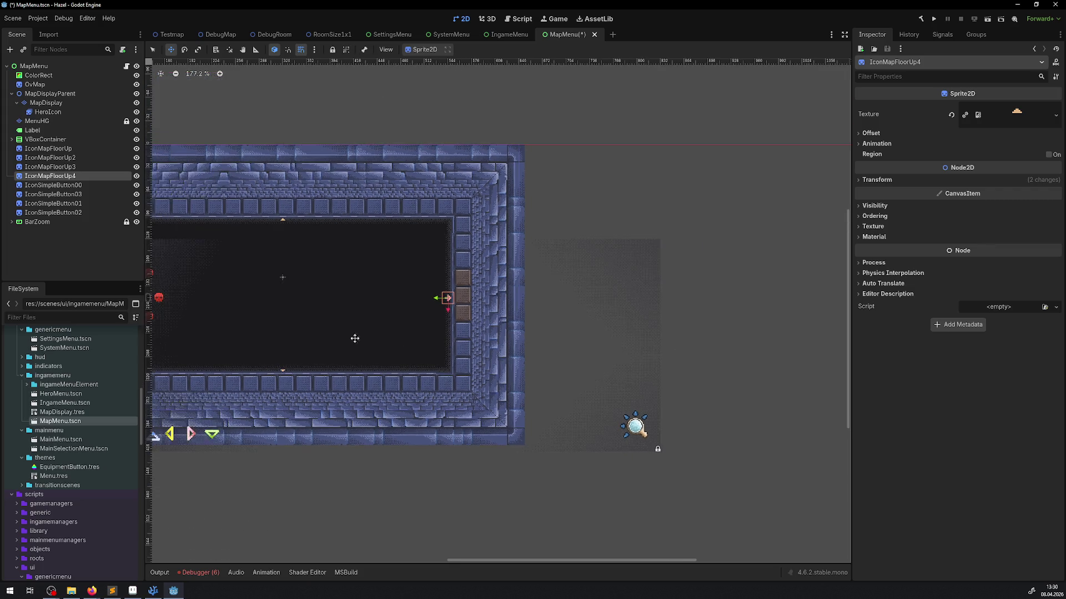
click(53, 185)
scroll(322, 323, left, 1)
scroll(322, 322, up, 2)
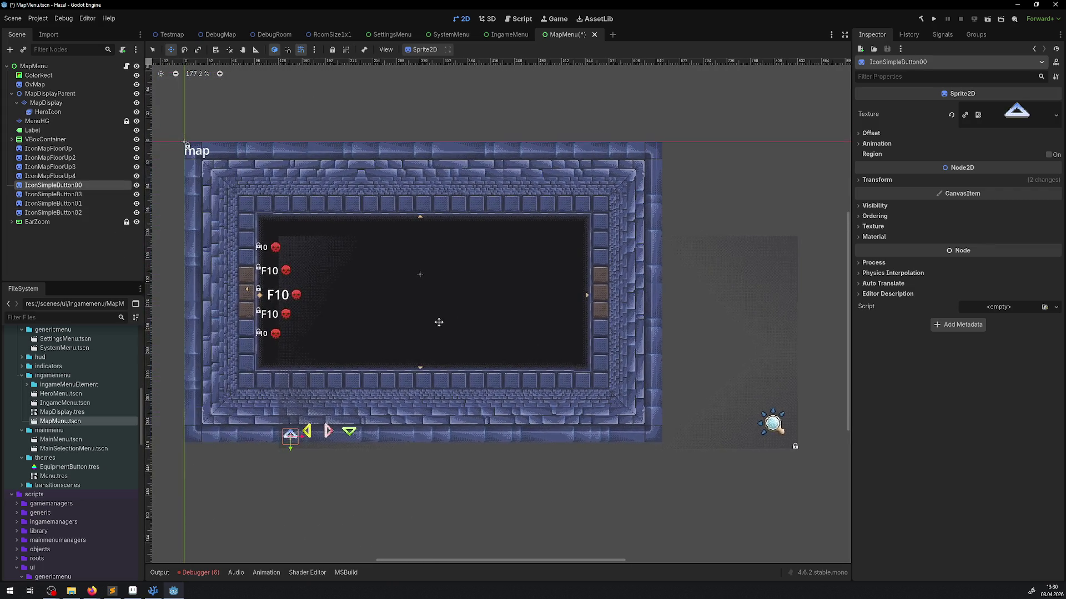
Move the four button prompt sprites into the map's lower-left corner and save.
shift+click(74, 214)
mouse_move(337, 477)
mouse_down()
mouse_move(332, 411)
mouse_move(307, 389)
mouse_up()
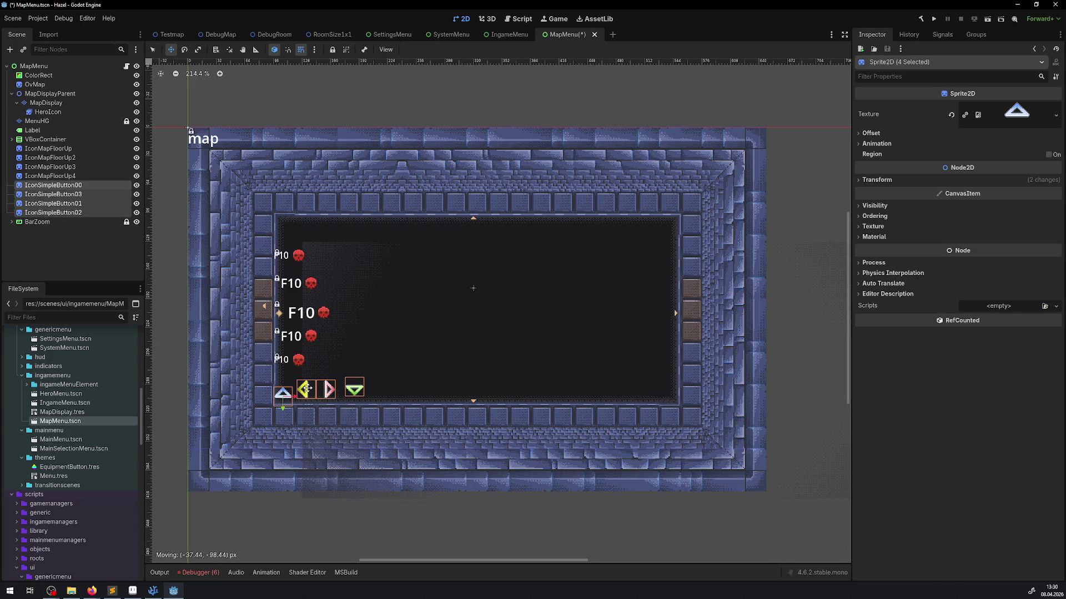
key(ctrl+s)
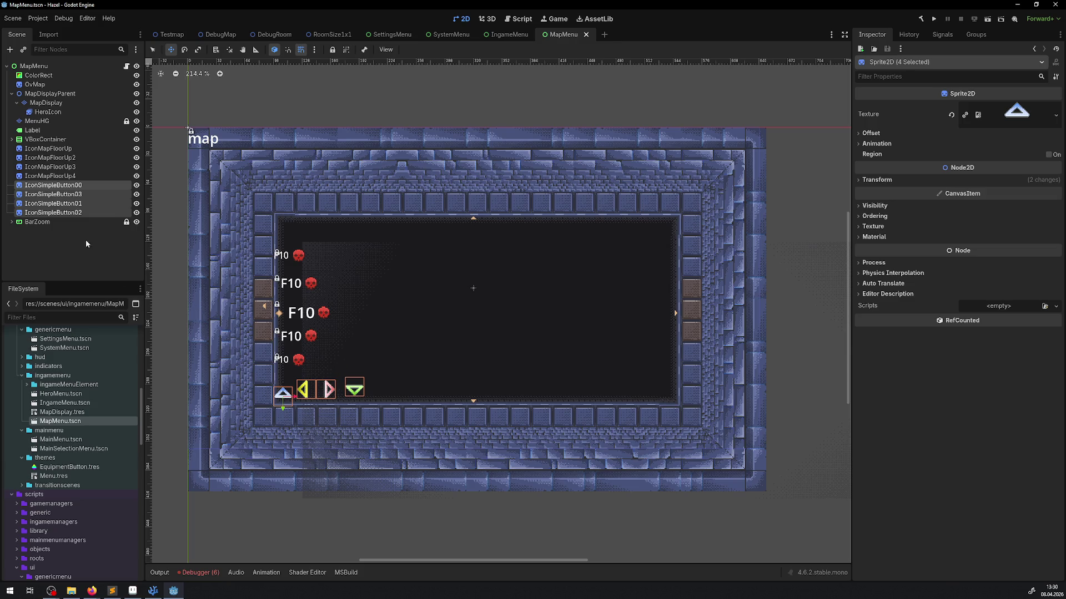
Unlock BarZoom, move the magnifier into the map's lower-right corner, and lock it again.
click(58, 222)
scroll(638, 378, down, 2)
scroll(639, 377, right, 5)
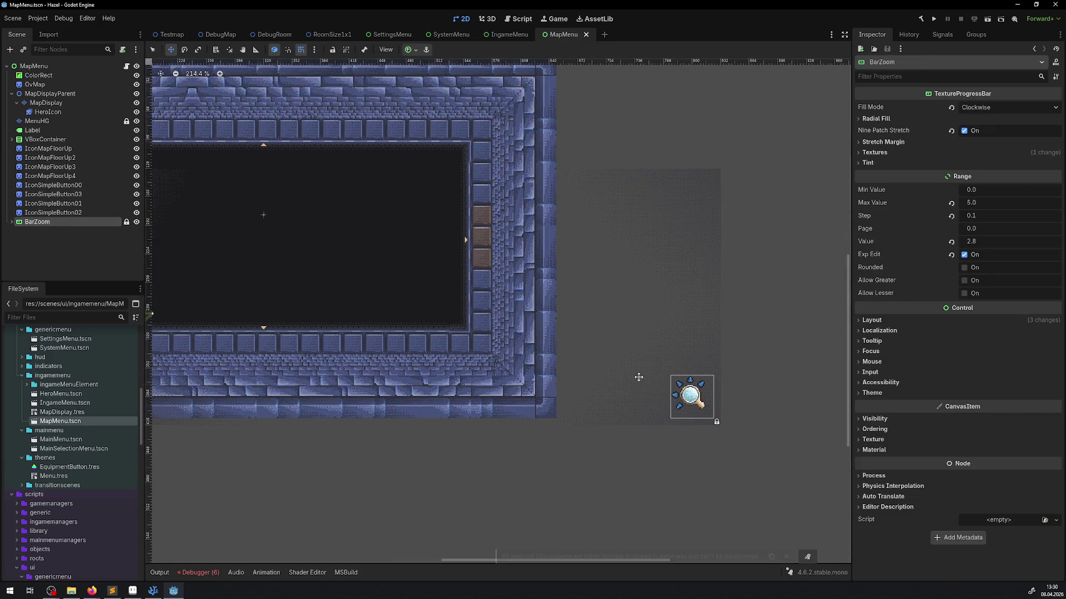
click(127, 222)
mouse_move(673, 410)
mouse_down()
mouse_move(417, 309)
mouse_move(409, 316)
mouse_up()
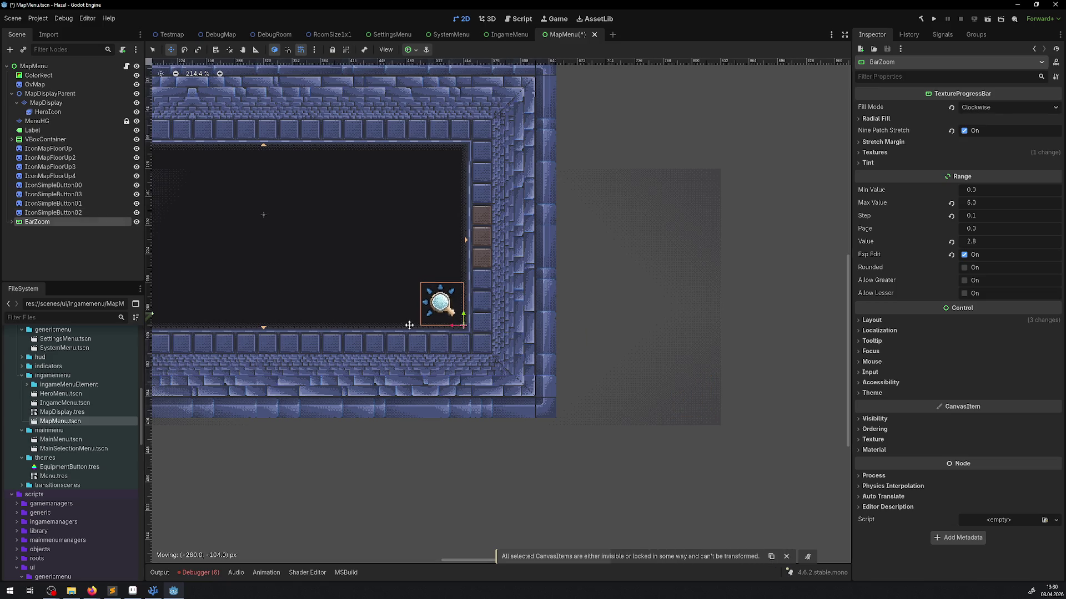
click(126, 222)
click(12, 94)
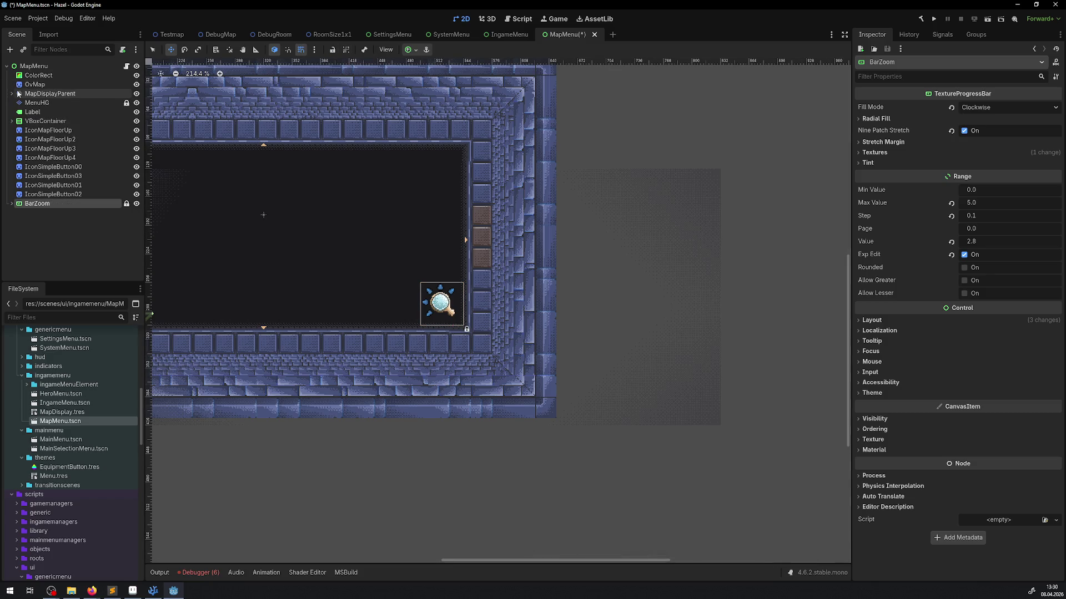
click(632, 245)
key(q)
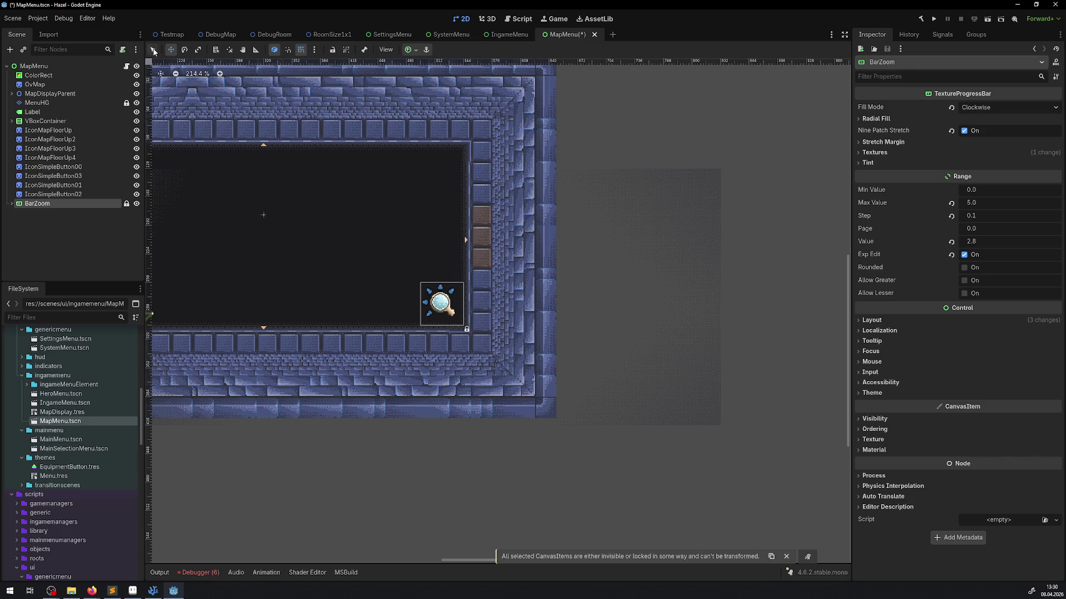
click(632, 219)
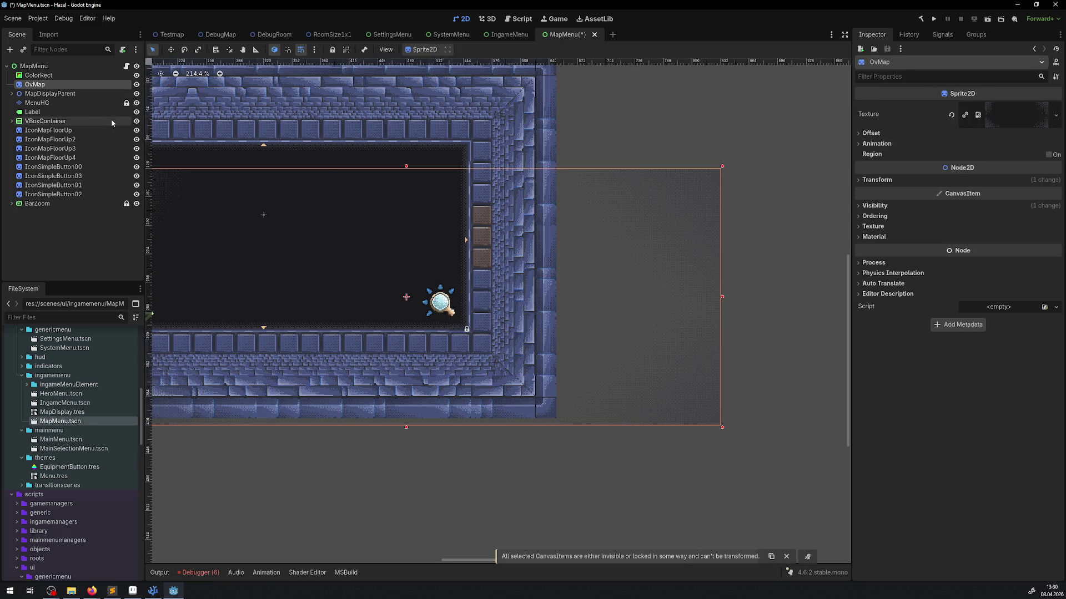
Select the OvMap sprite, shift it up-left and show its transform properties.
scroll(797, 295, left, 5)
click(784, 258)
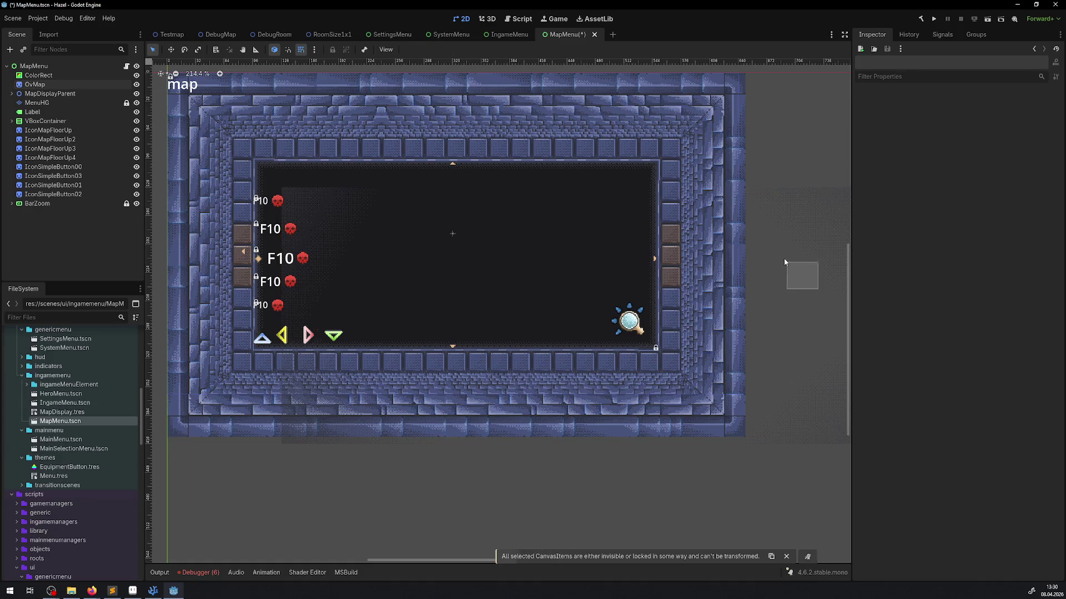
click(35, 84)
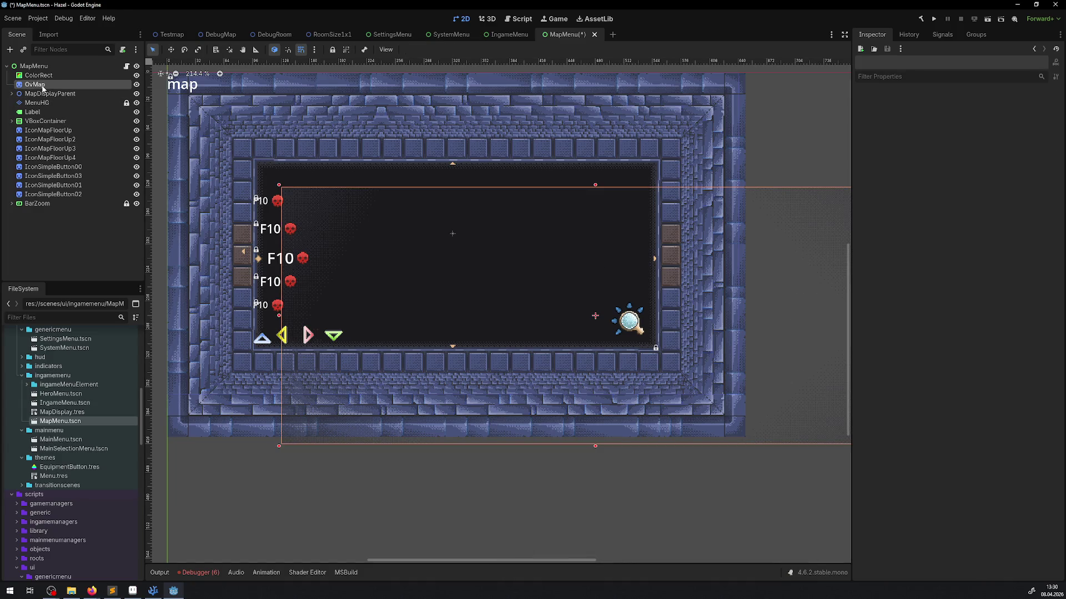
click(171, 49)
mouse_move(460, 264)
mouse_down()
mouse_move(419, 230)
mouse_move(436, 238)
mouse_up()
drag(637, 279, 483, 265)
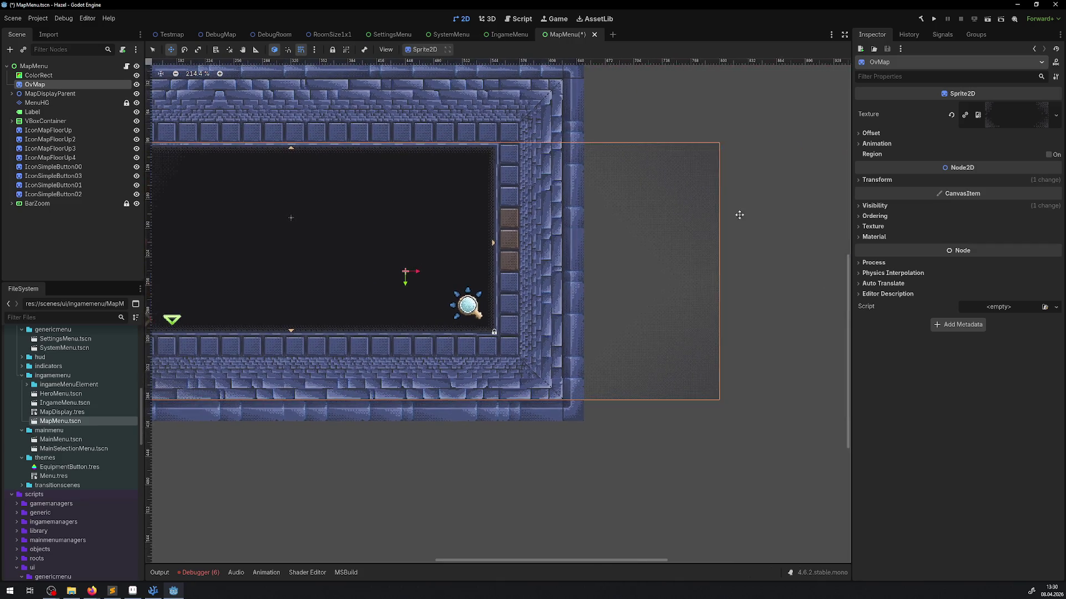
click(880, 182)
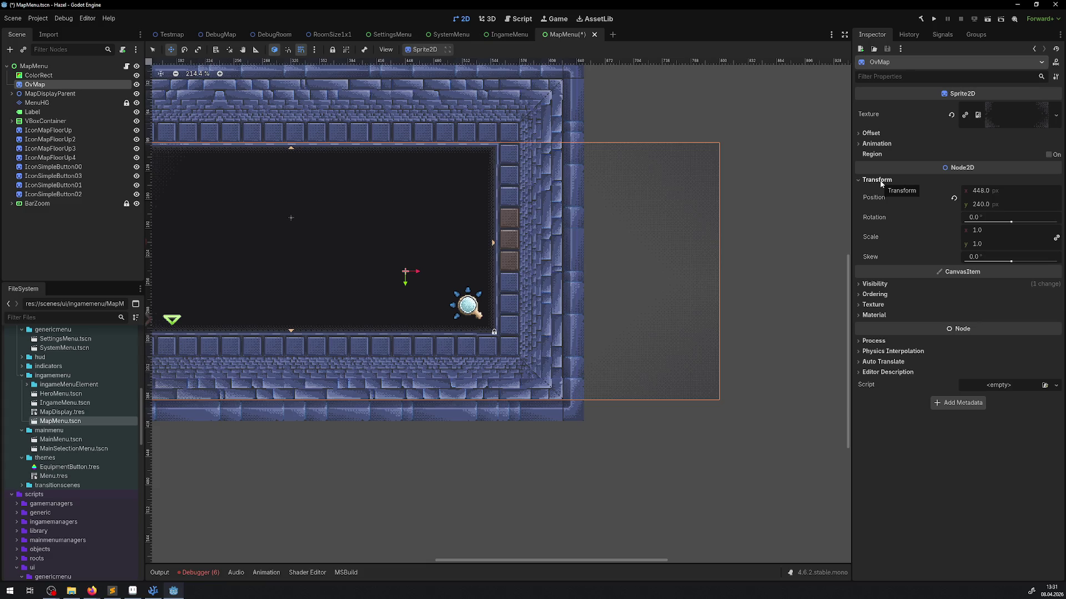
Scale OvMap to 0.75 on both the x and y axes.
click(198, 50)
drag(405, 285, 405, 284)
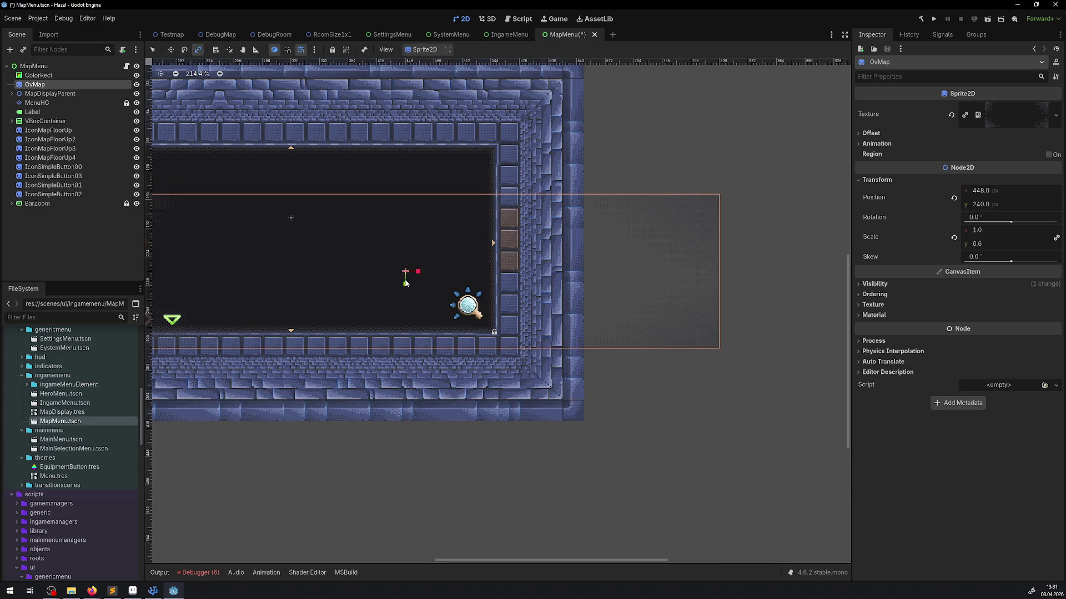
key(ctrl+s)
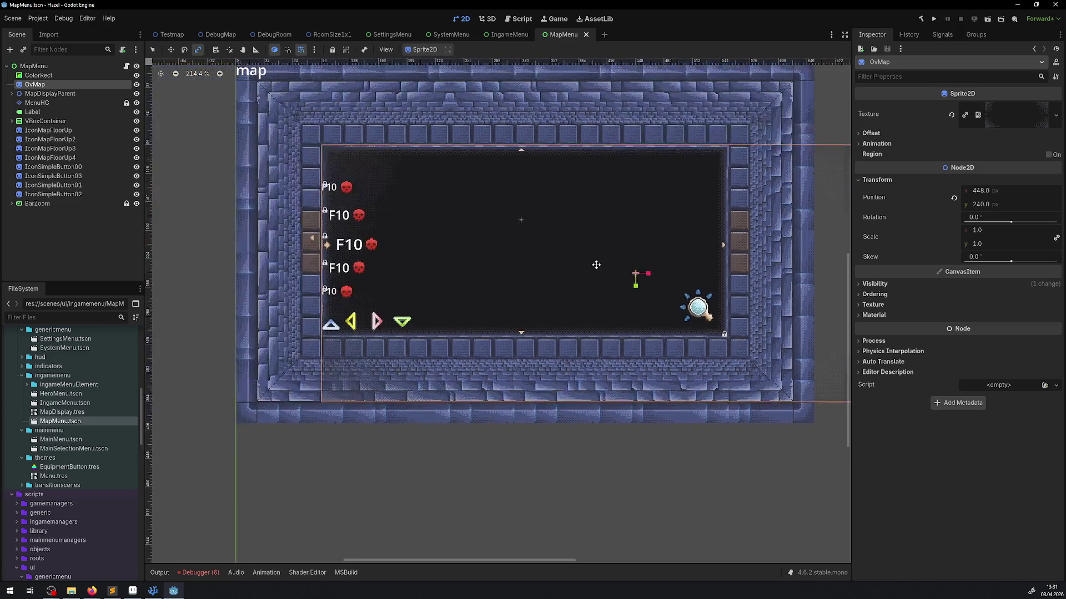
scroll(600, 251, right, 3)
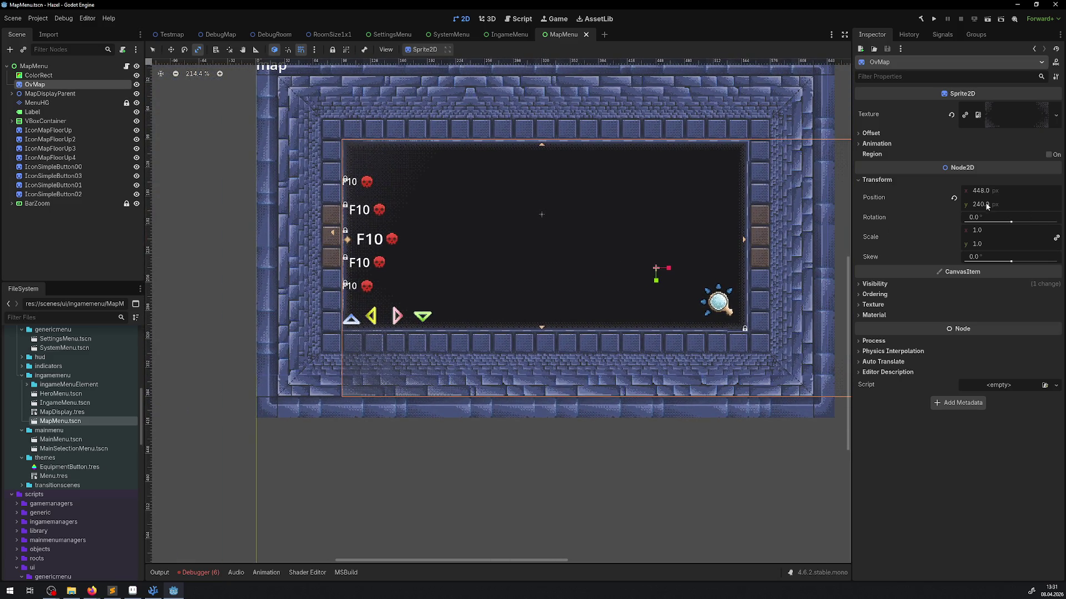
mouse_move(591, 257)
mouse_down()
mouse_move(582, 249)
mouse_move(588, 265)
mouse_up()
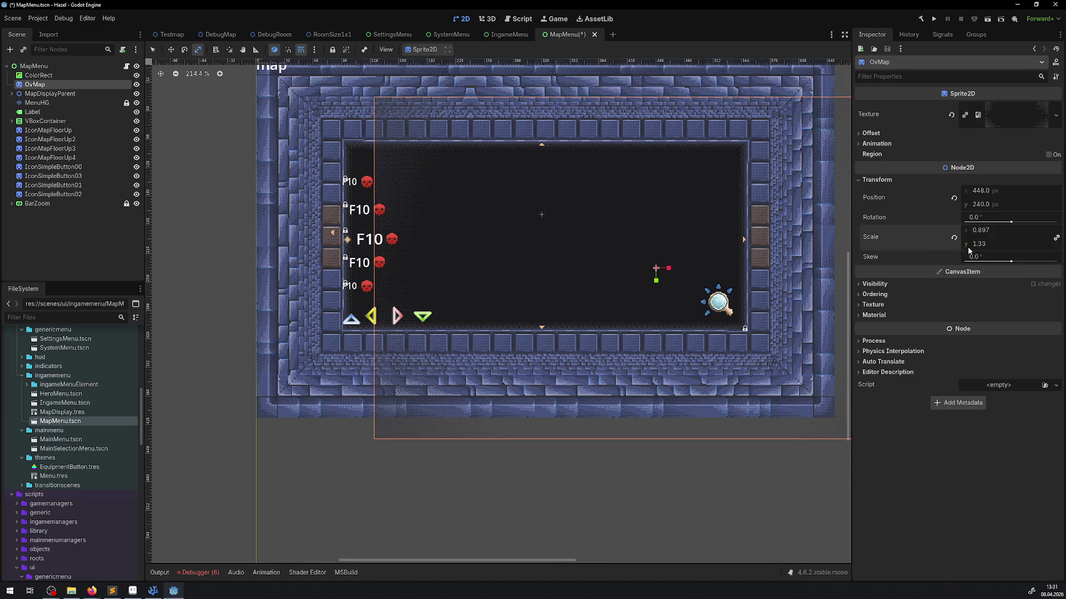
text(0.75)
key(Return)
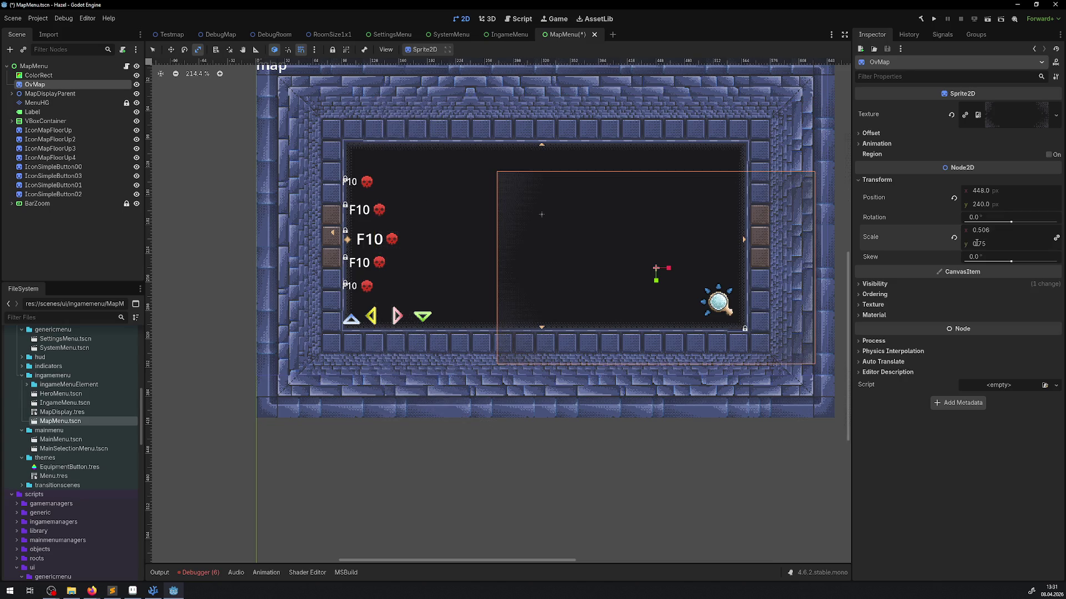
click(998, 231)
key(BackSpace)
text(5)
key(Return)
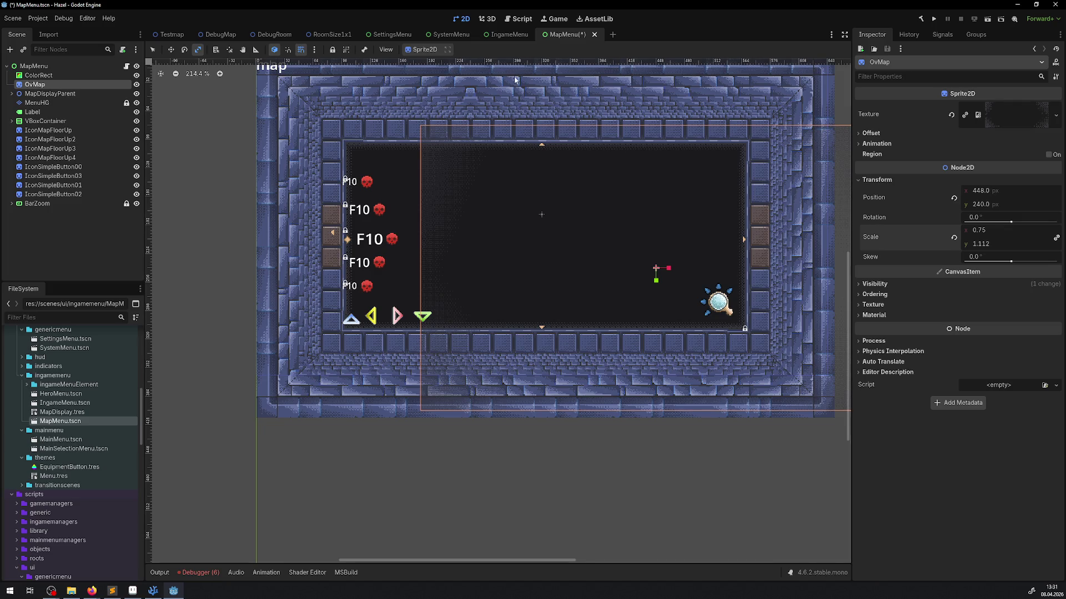
Move OvMap up-left into the map frame at 328, 216, keeping its 0.75 scale.
click(171, 49)
mouse_move(509, 223)
mouse_down()
mouse_move(447, 191)
mouse_move(388, 181)
mouse_up()
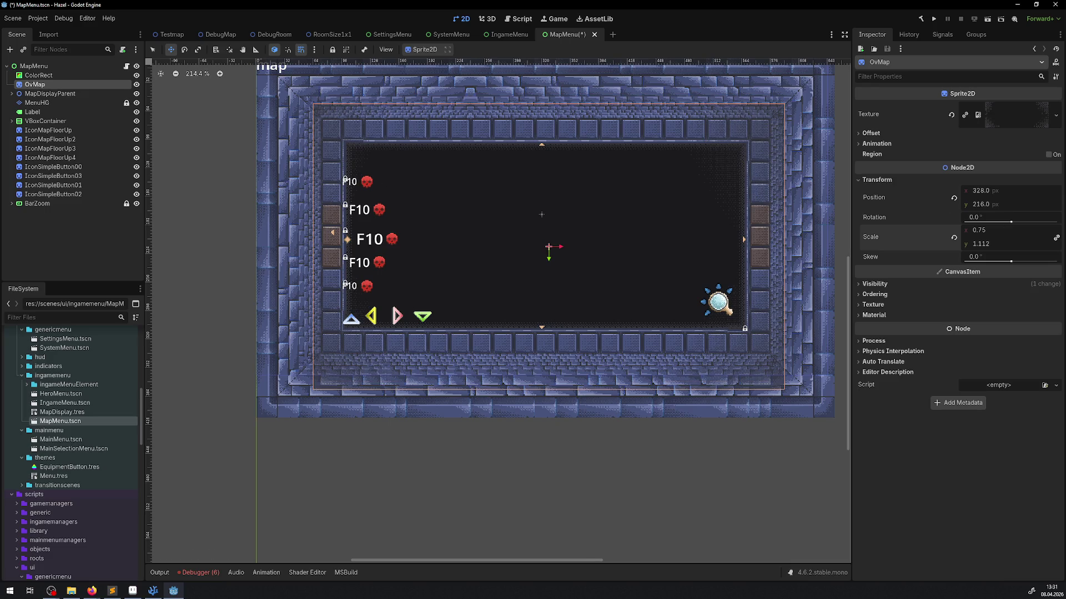
click(1010, 244)
key(BackSpace)
text(0.75)
key(Return)
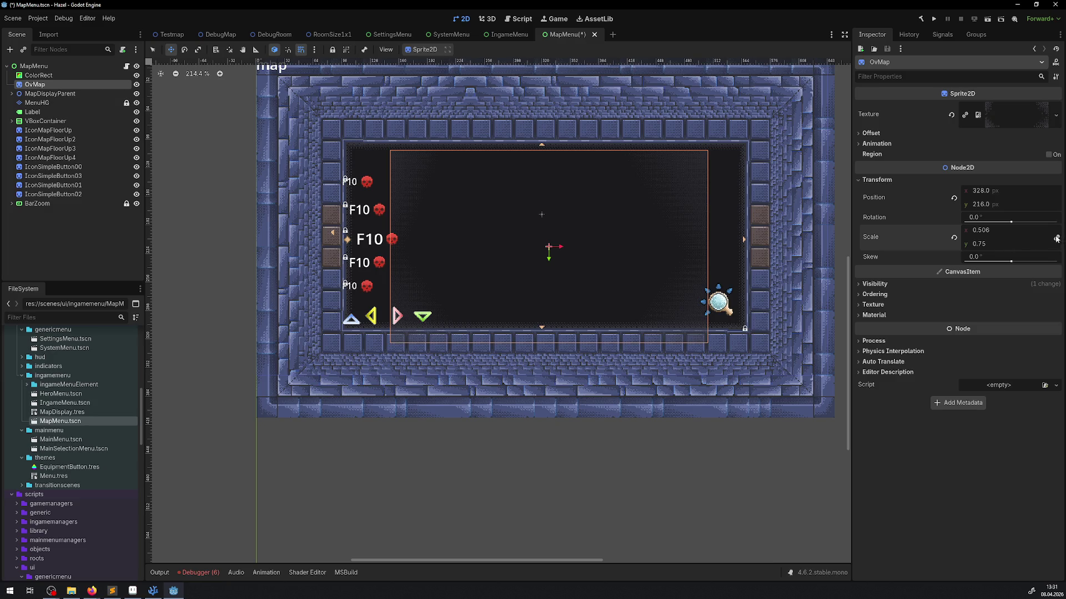
click(987, 231)
key(BackSpace)
key(Return)
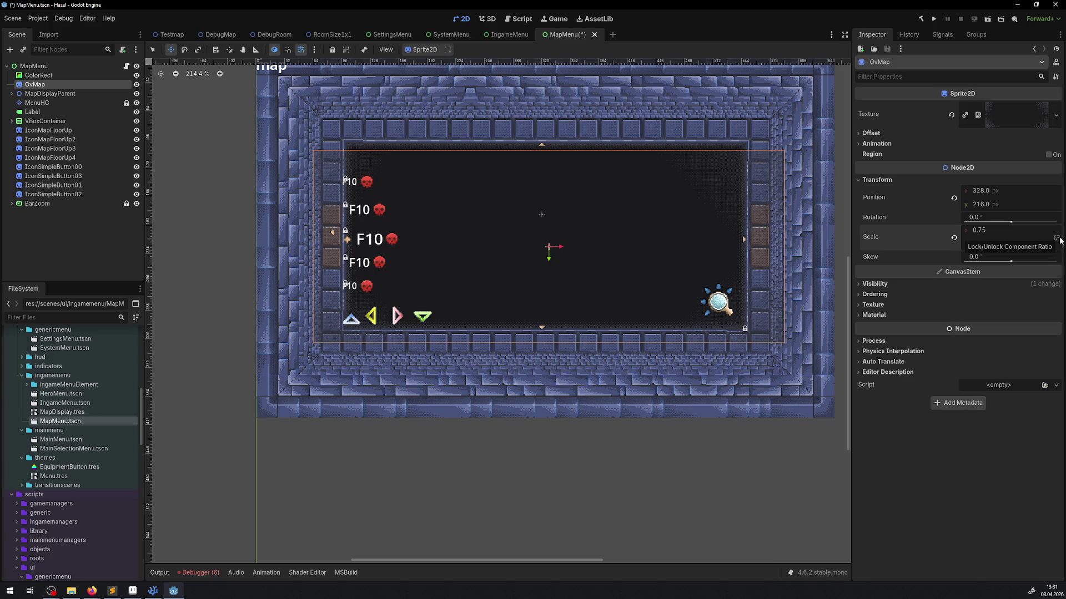
drag(606, 221, 603, 213)
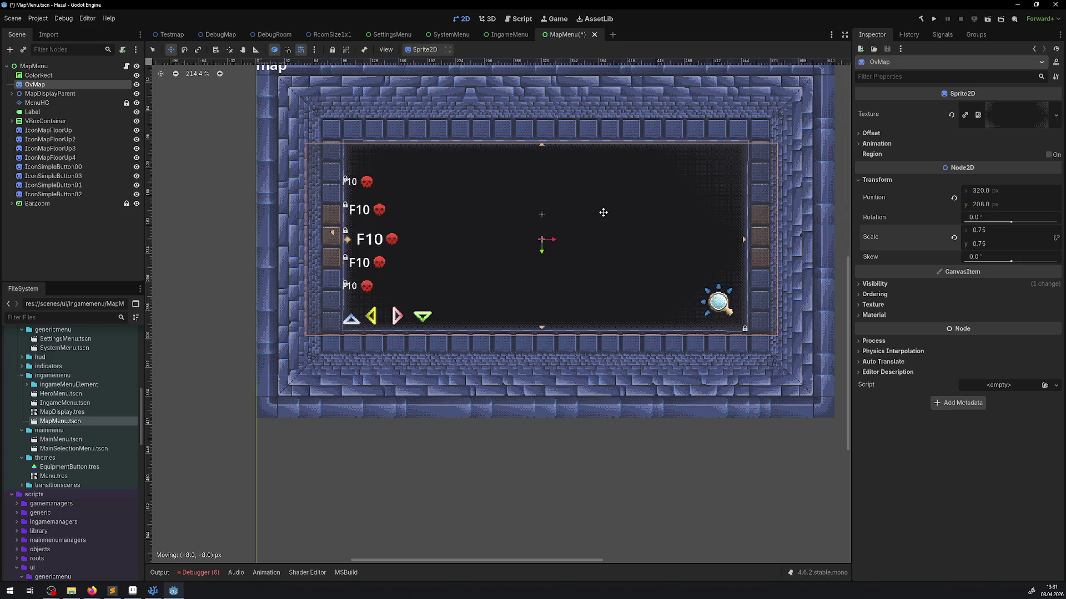
Narrow OvMap's x scale to 0.625, check its edges, and save MapMenu.
drag(986, 235, 968, 235)
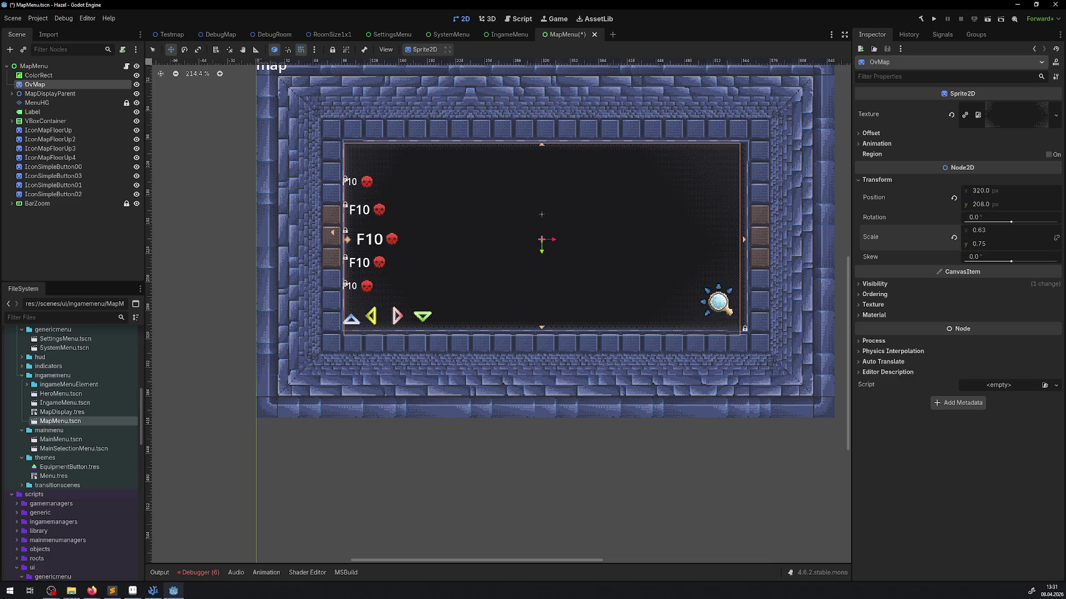
drag(547, 200, 550, 200)
scroll(690, 202, up, 3)
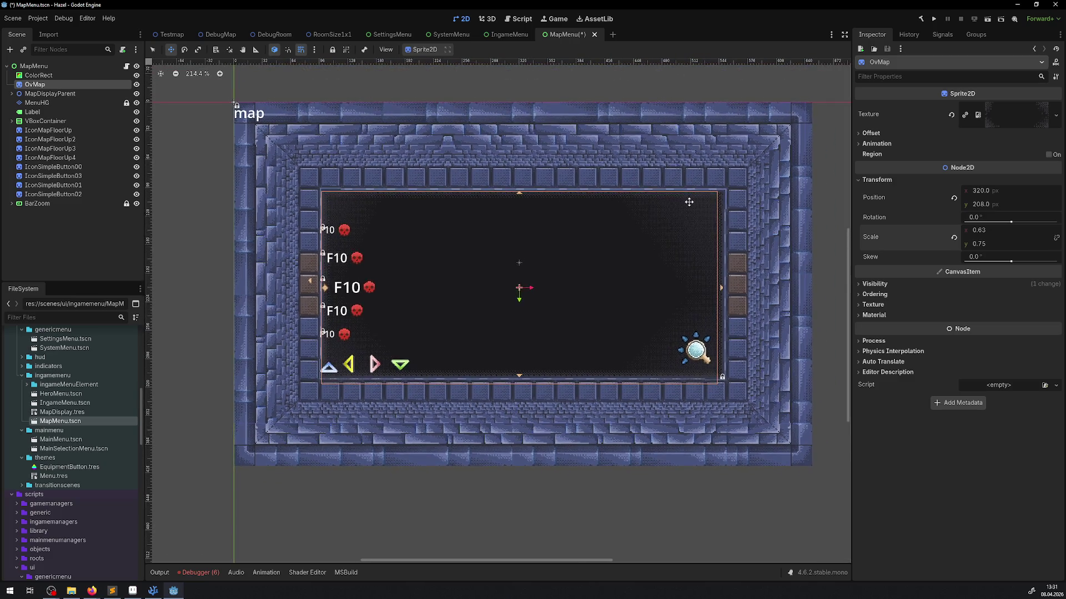
scroll(765, 212, up, 5)
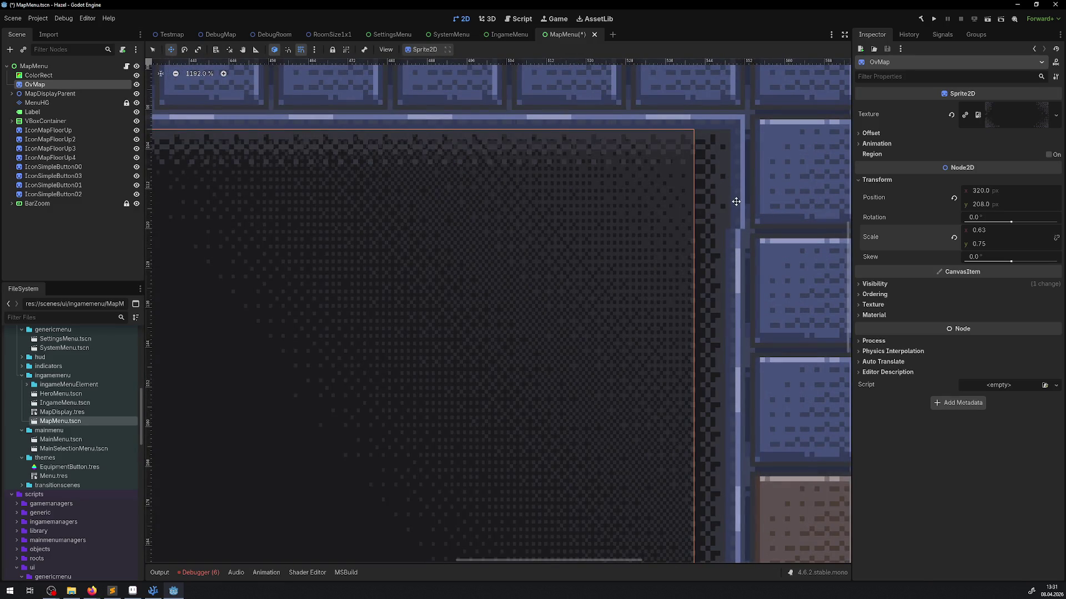
scroll(736, 247, down, 5)
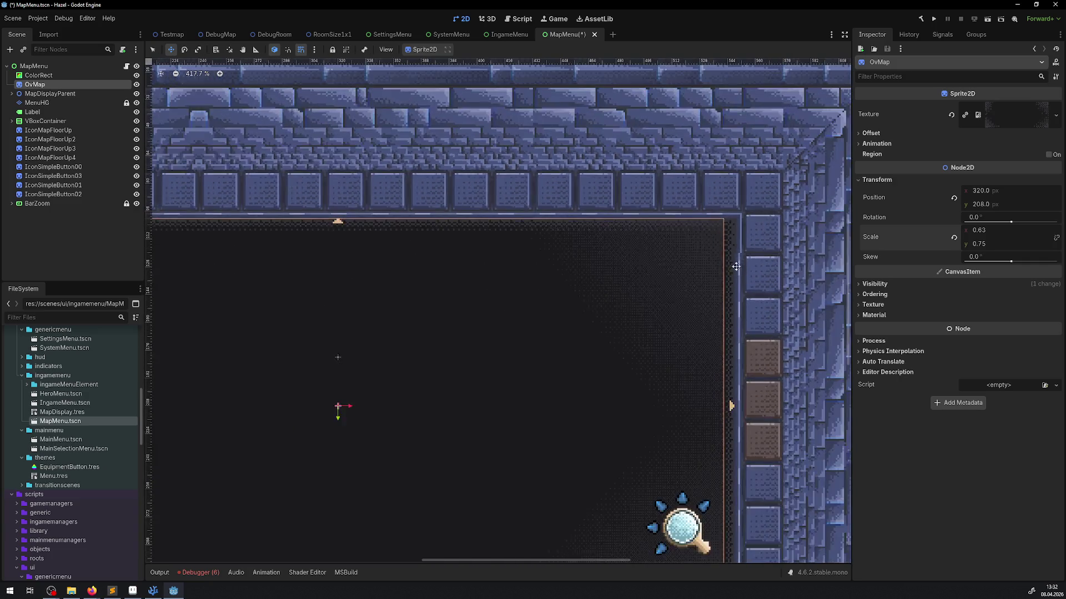
scroll(736, 267, left, 6)
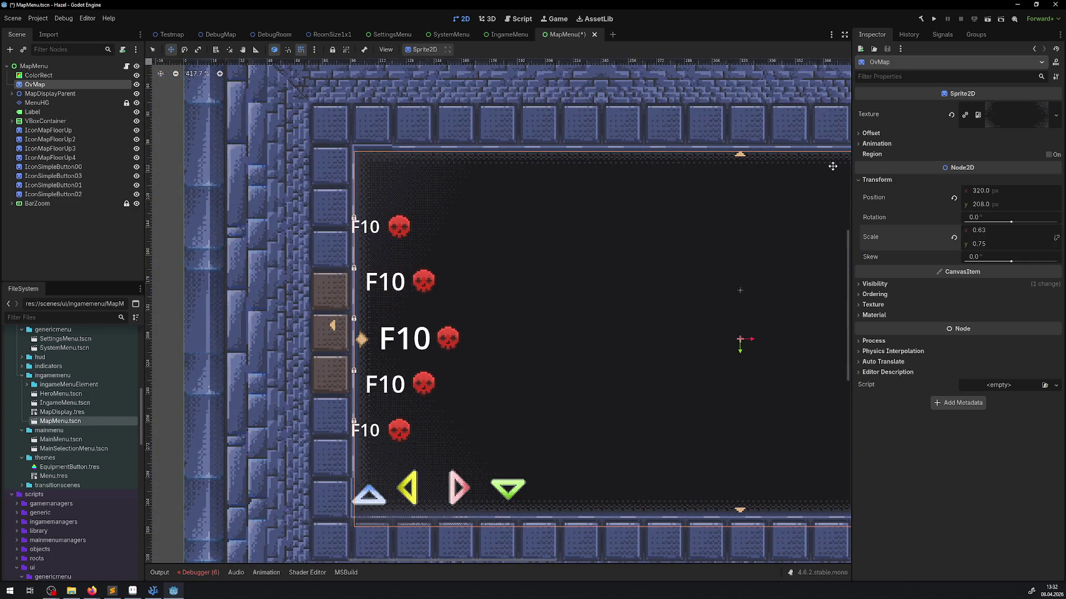
scroll(833, 166, right, 5)
key(ctrl+s)
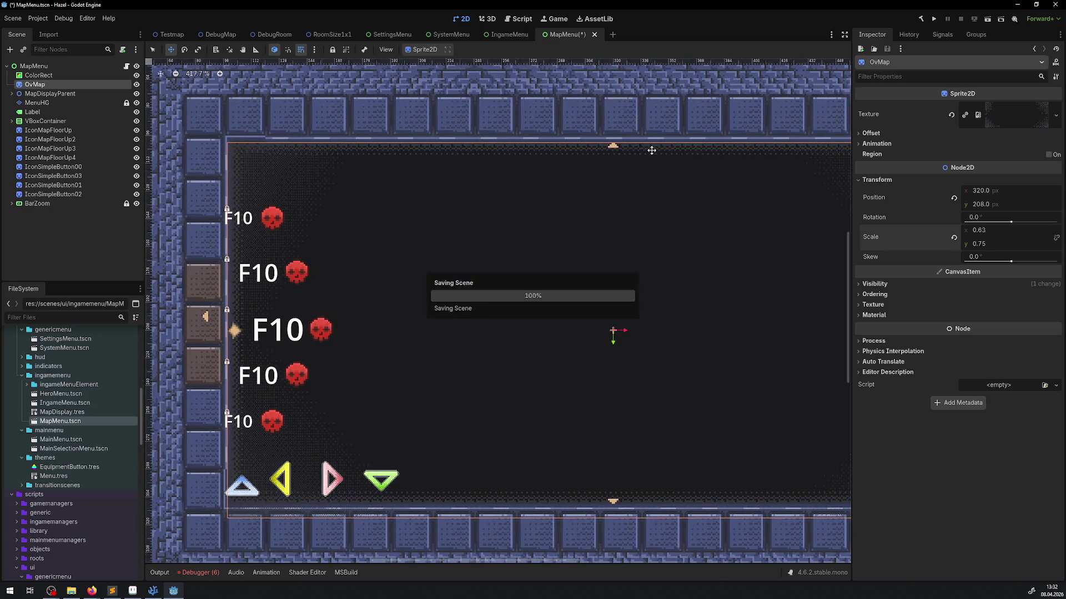
Switch to the IngameMenu scene.
scroll(467, 302, right, 6)
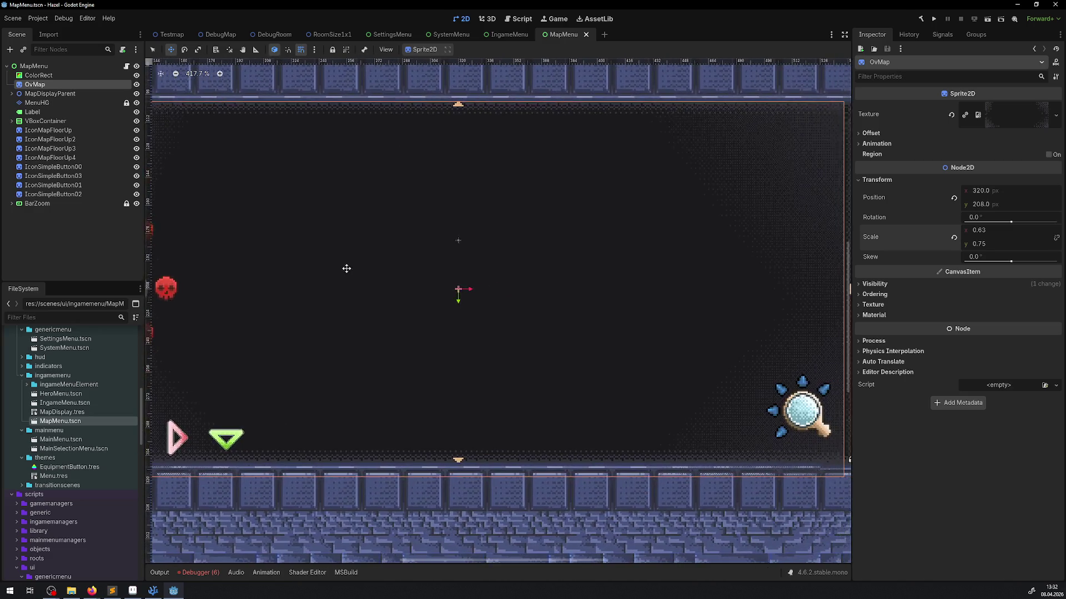
scroll(198, 214, down, 6)
click(510, 34)
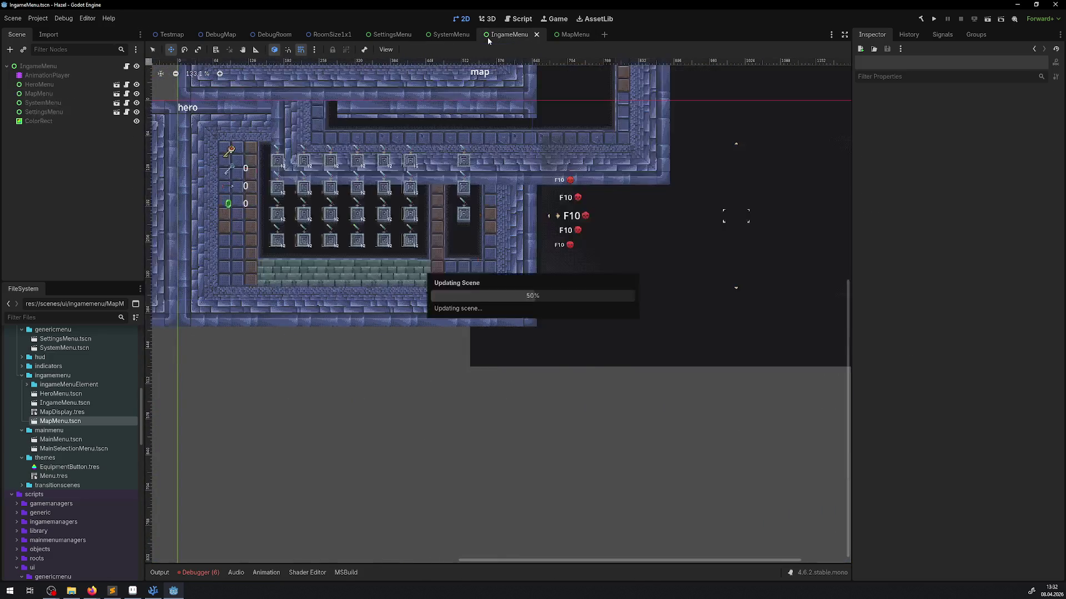
Drag the MapMenu panel in IngameMenu to 648, 0 beside the hero panel, then run the game.
click(52, 96)
scroll(484, 242, up, 3)
drag(546, 211, 619, 248)
scroll(376, 267, right, 3)
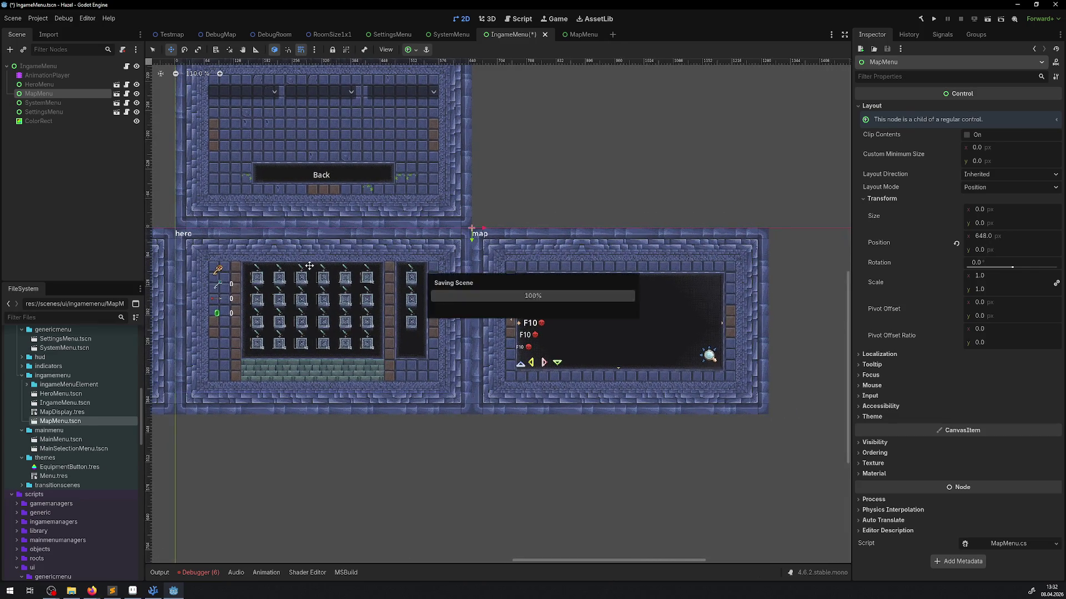
scroll(328, 272, down, 4)
scroll(333, 272, left, 5)
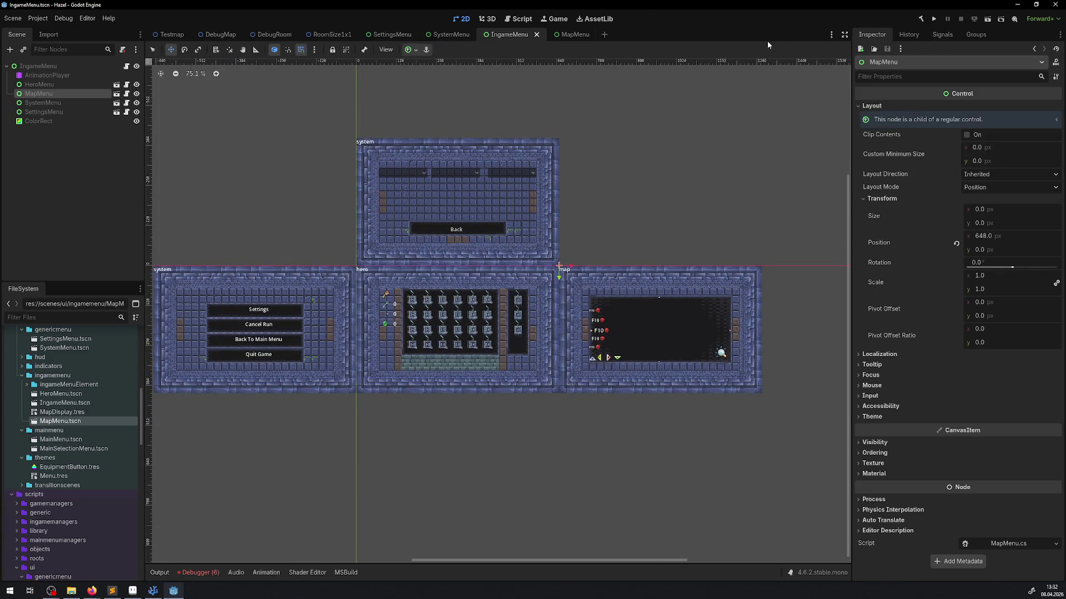
click(931, 19)
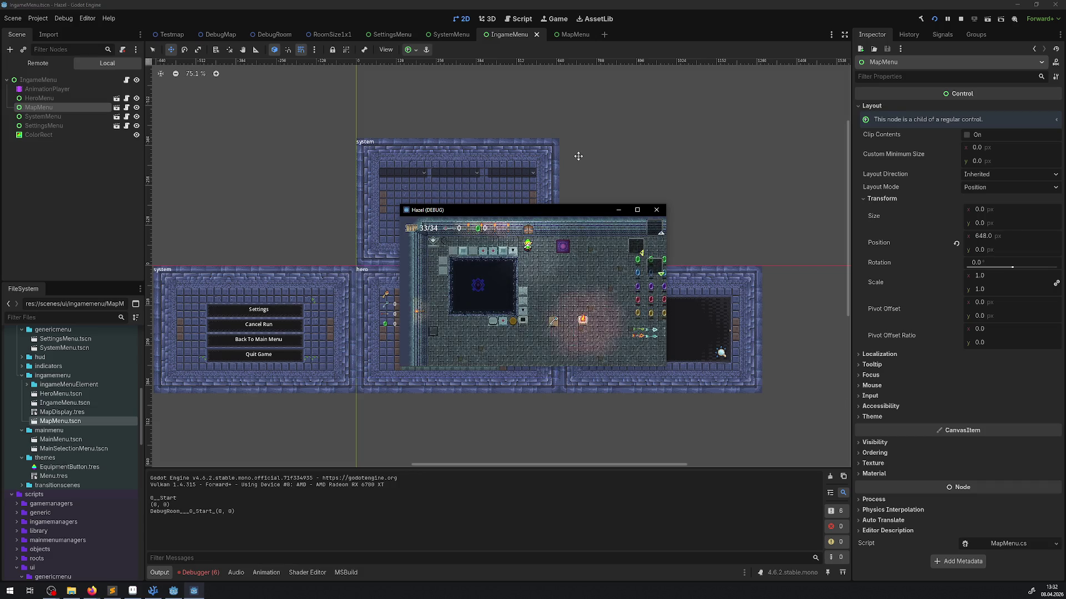
key(Escape)
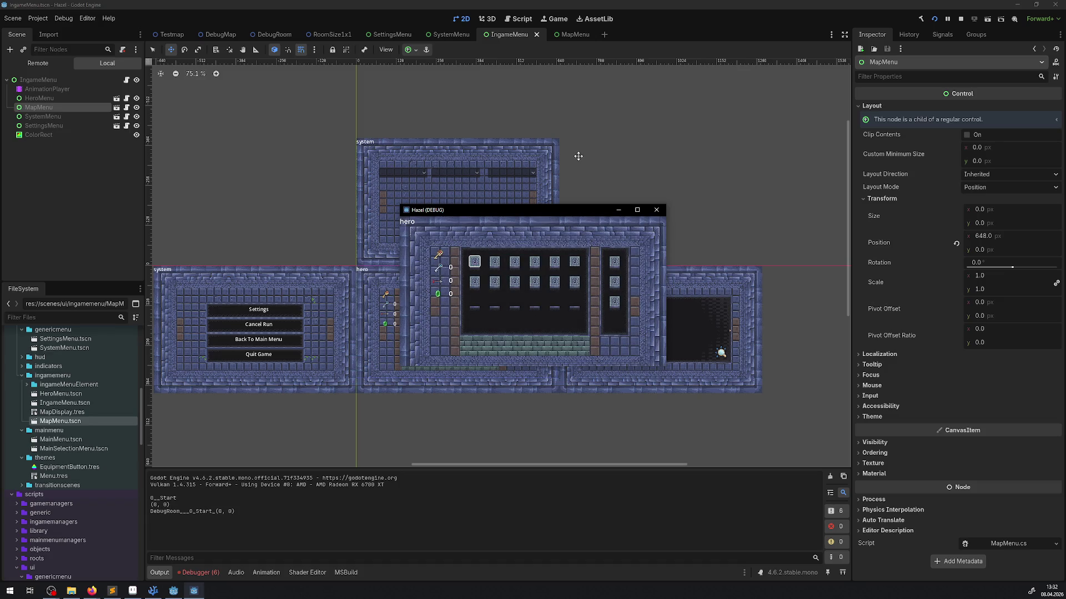
key(Right)
click(636, 210)
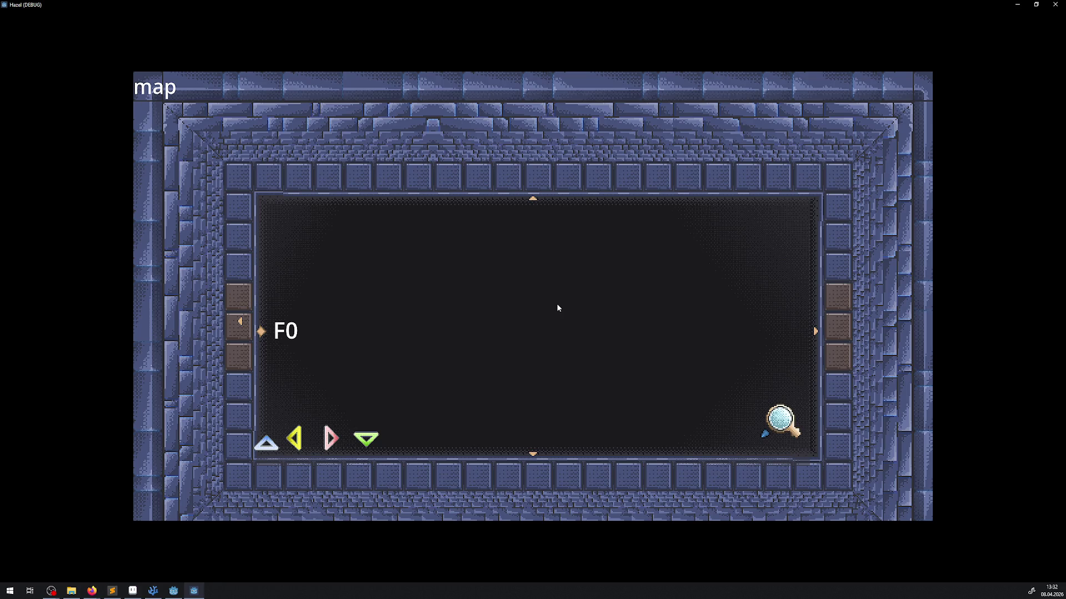
click(1055, 4)
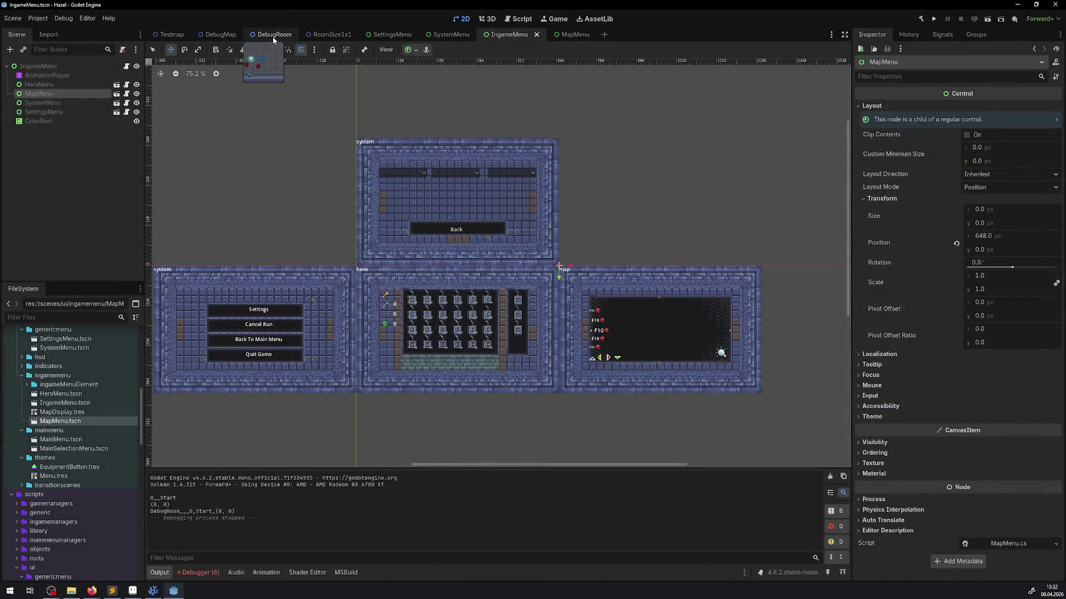
Open the DebugRoom scene and regenerate its room space specification twice.
click(272, 36)
click(942, 109)
click(941, 108)
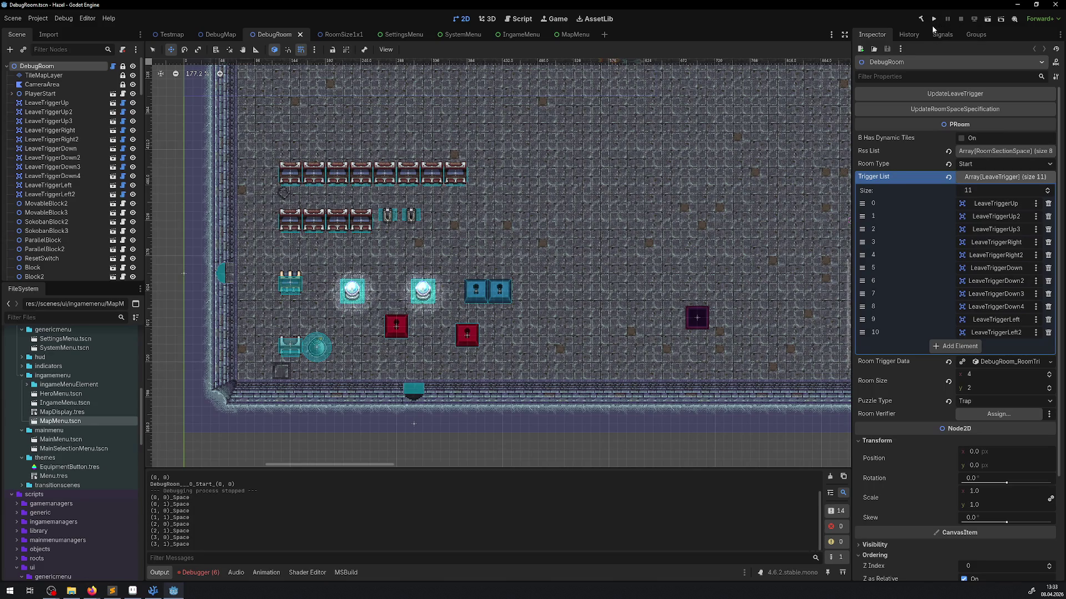
Run the game full screen, cycle the in-game menu through hero, map and system pages, then close it.
click(934, 20)
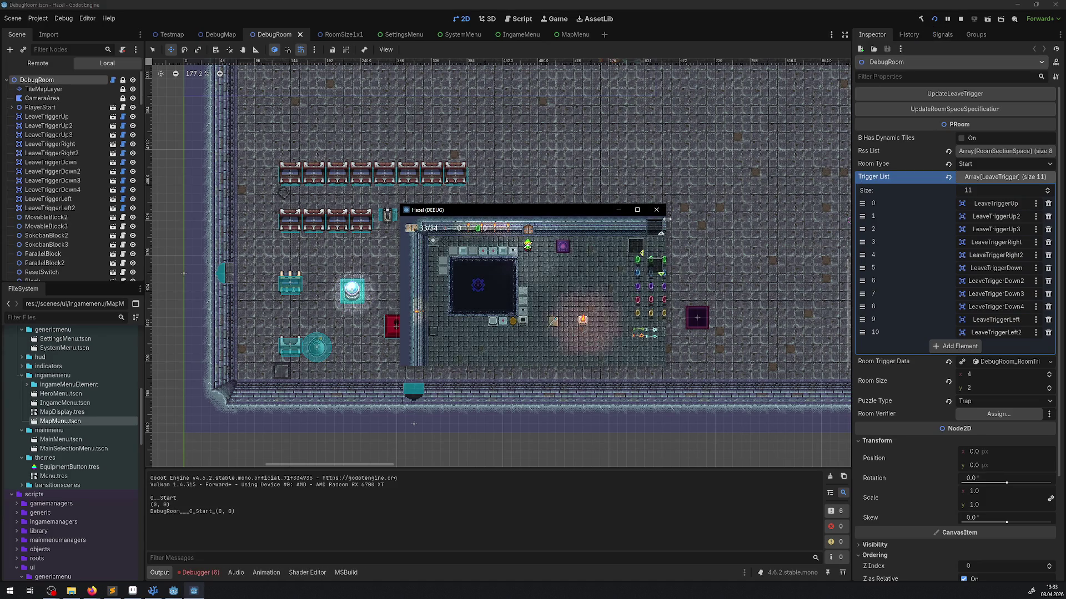
click(638, 211)
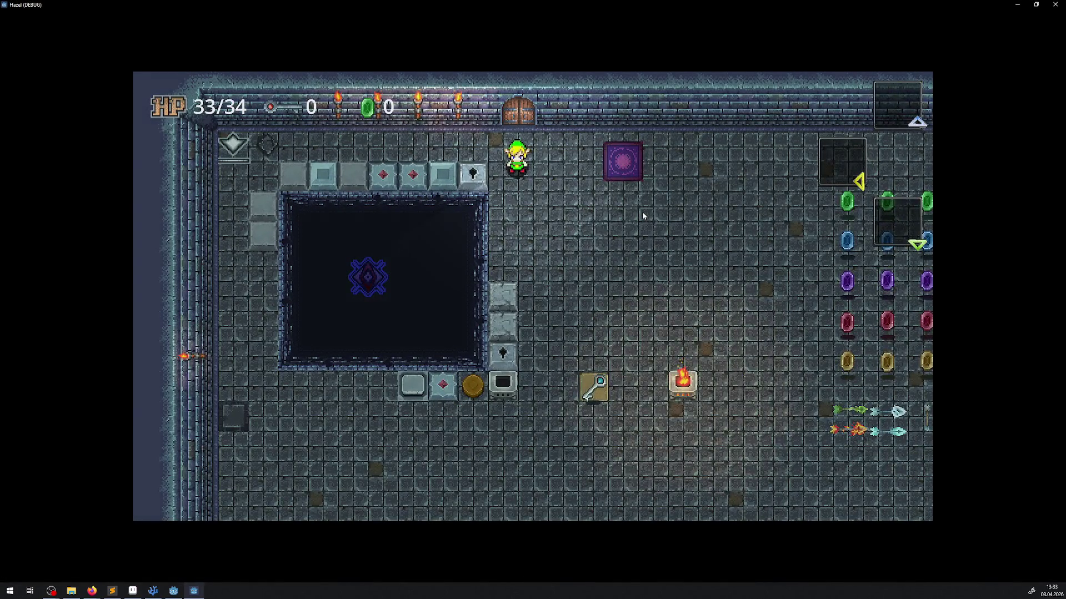
key(Escape)
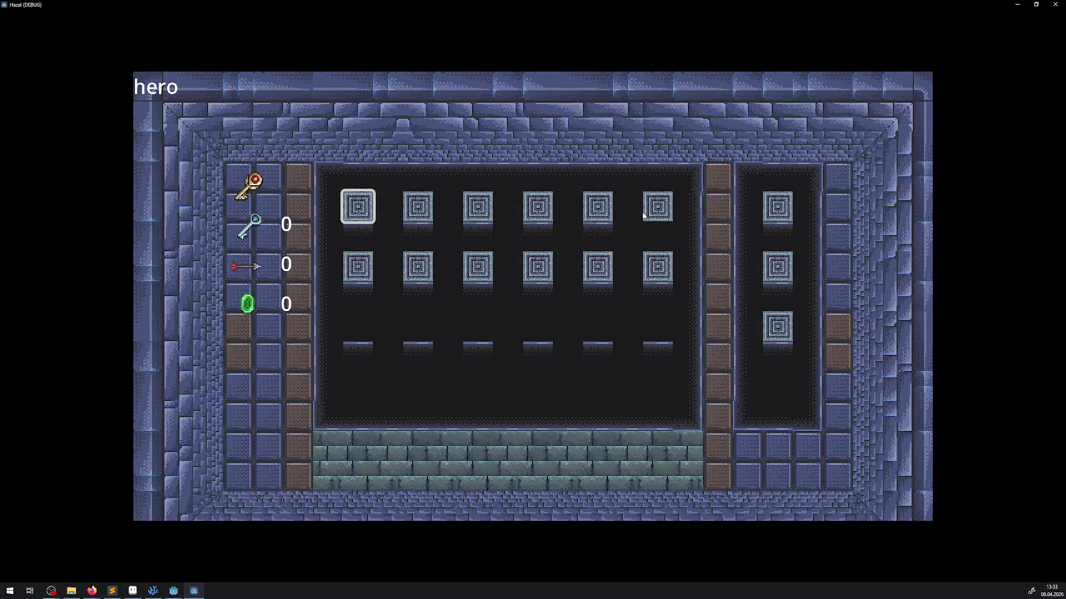
key(e)
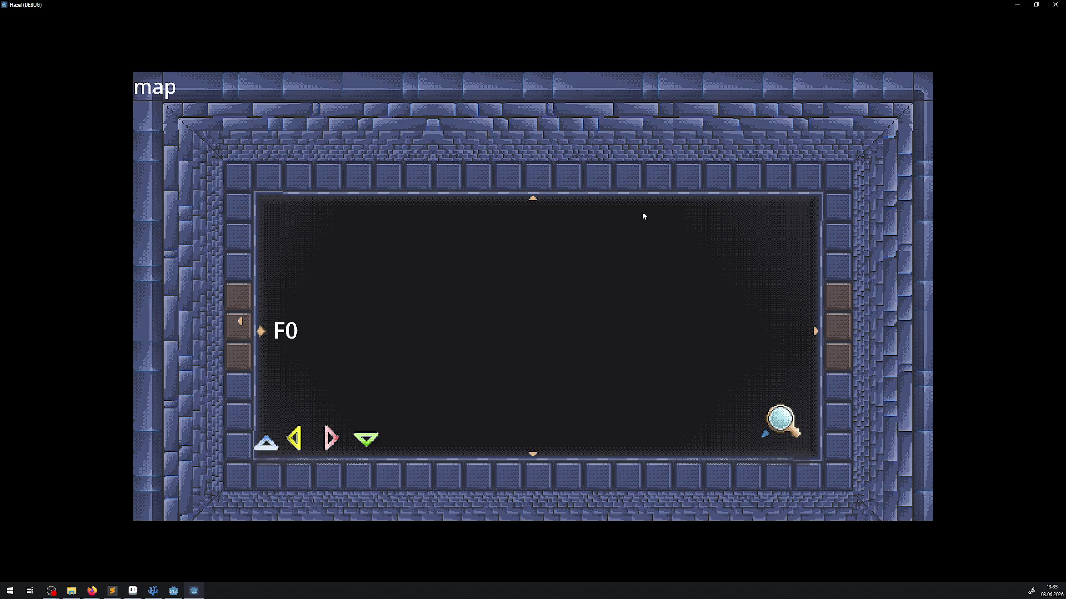
key(Escape)
key(Escape)
key(Left)
key(Right)
key(Right)
click(1062, 5)
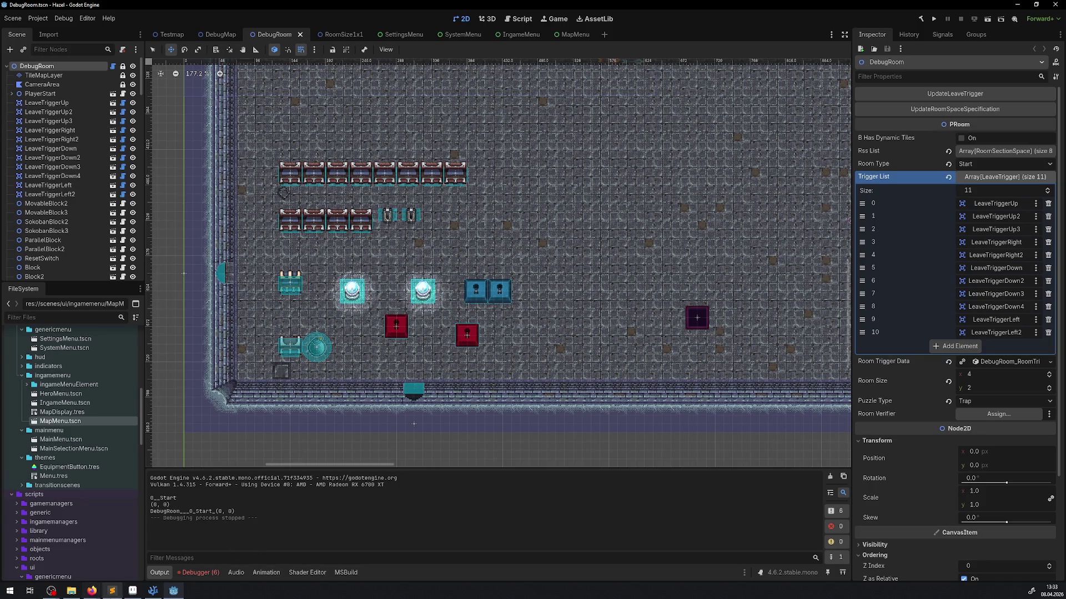
click(153, 591)
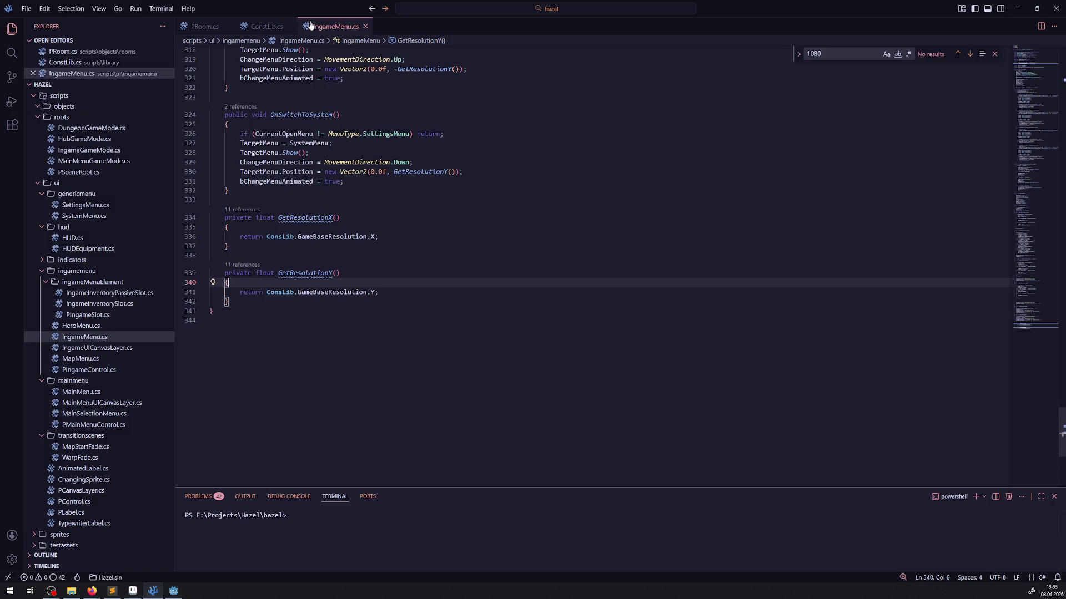
Open MapMenu.cs and scroll up to its room-icon and GD.Print debug code.
click(81, 358)
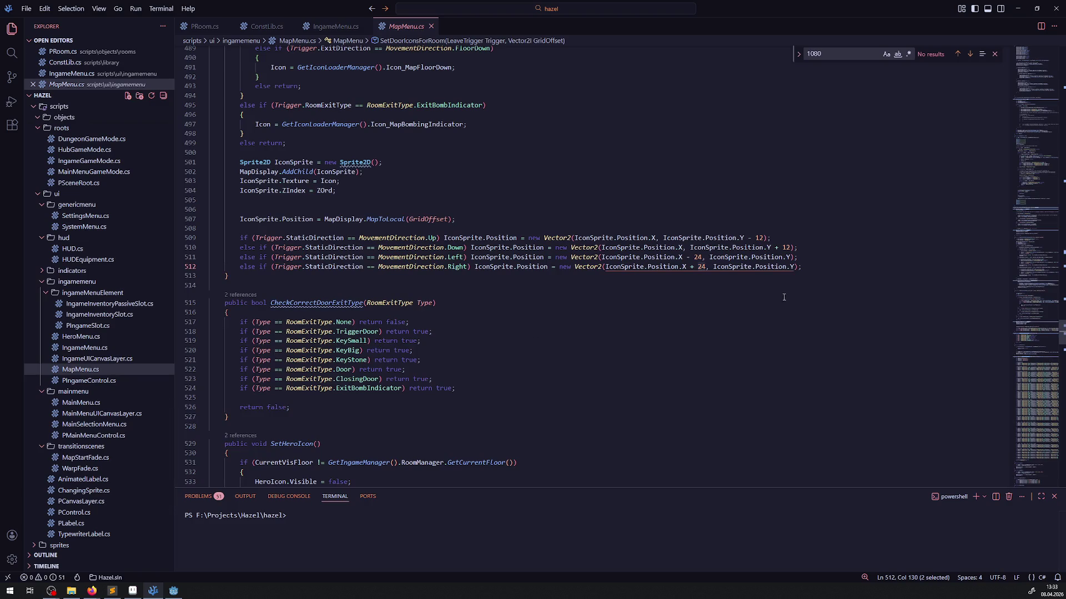
scroll(783, 297, up, 20)
scroll(648, 377, up, 20)
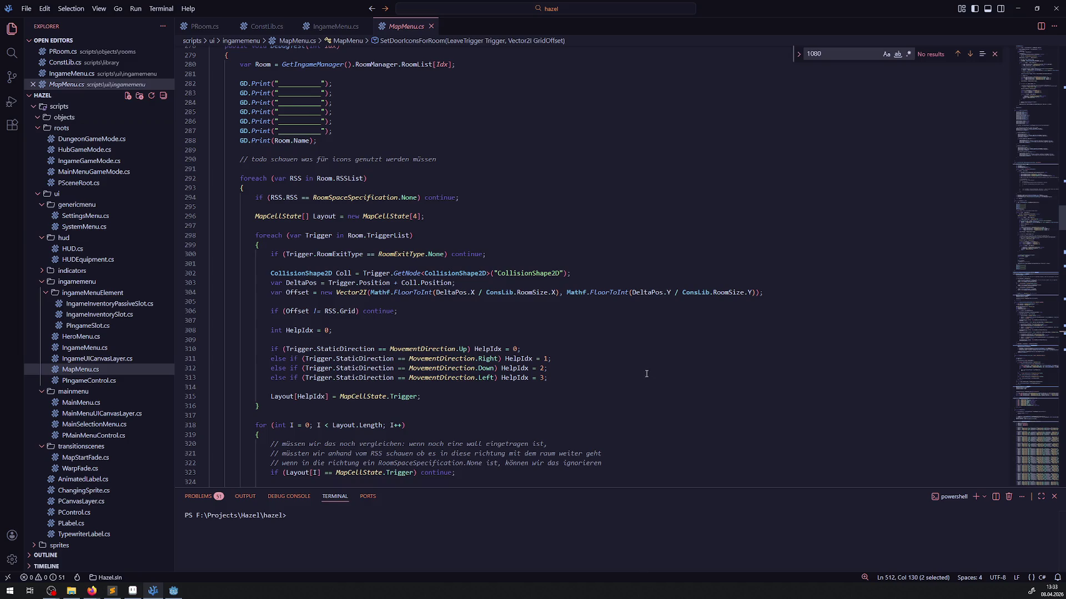
click(175, 591)
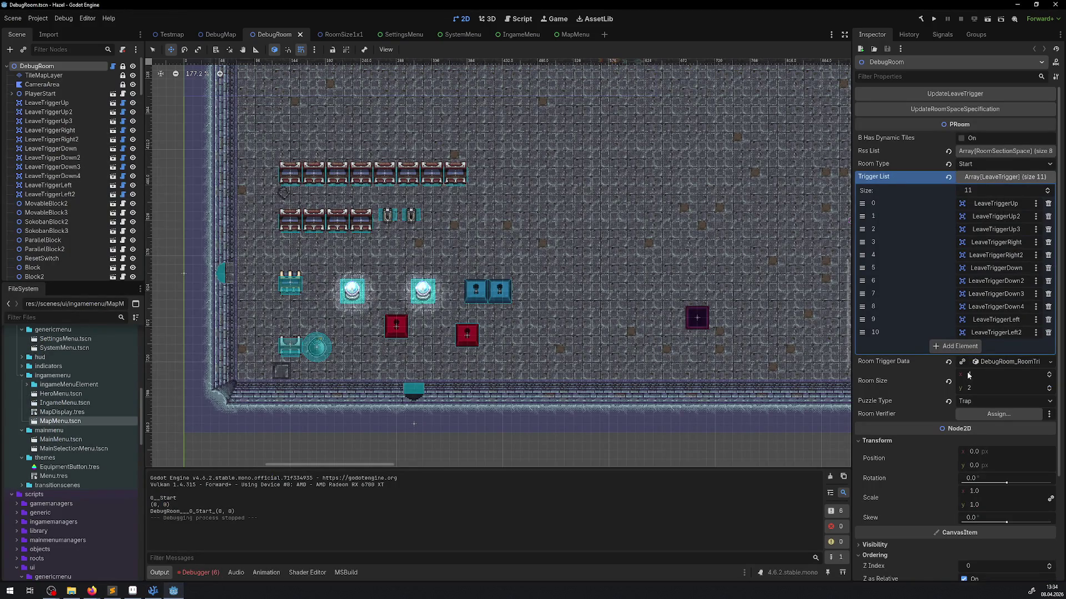
Expand Room Trigger Data to check the Trigger Exit Direction values, and collapse Trigger List.
click(984, 360)
click(998, 377)
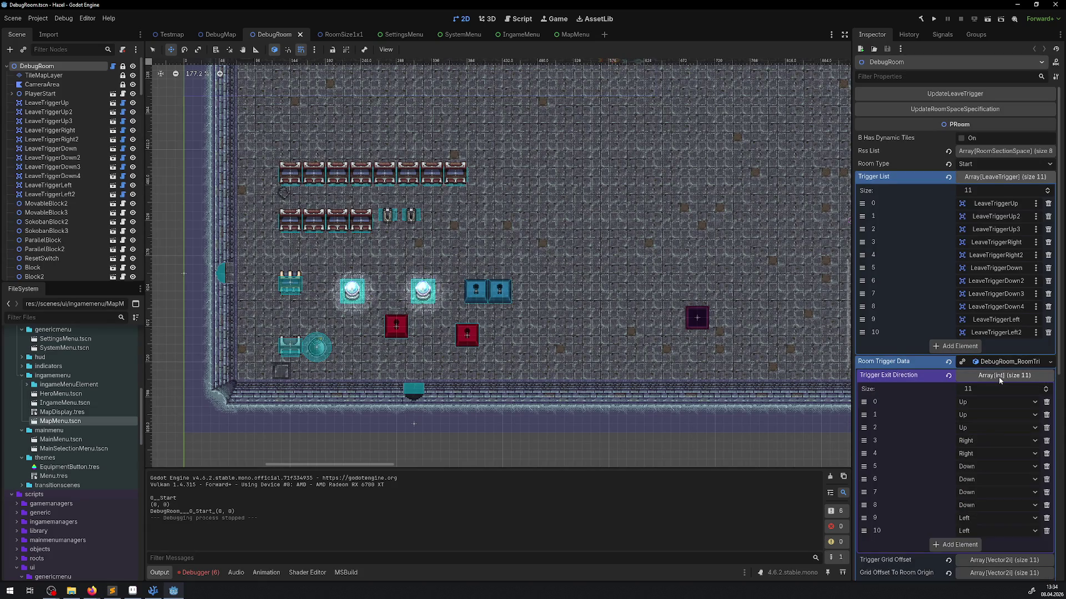
click(998, 378)
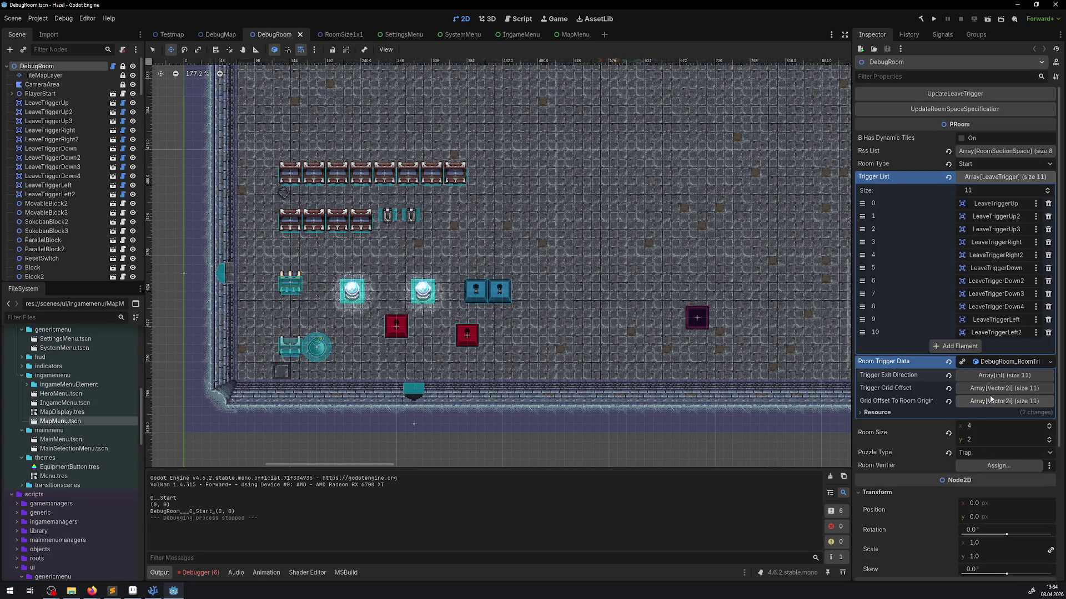
click(988, 179)
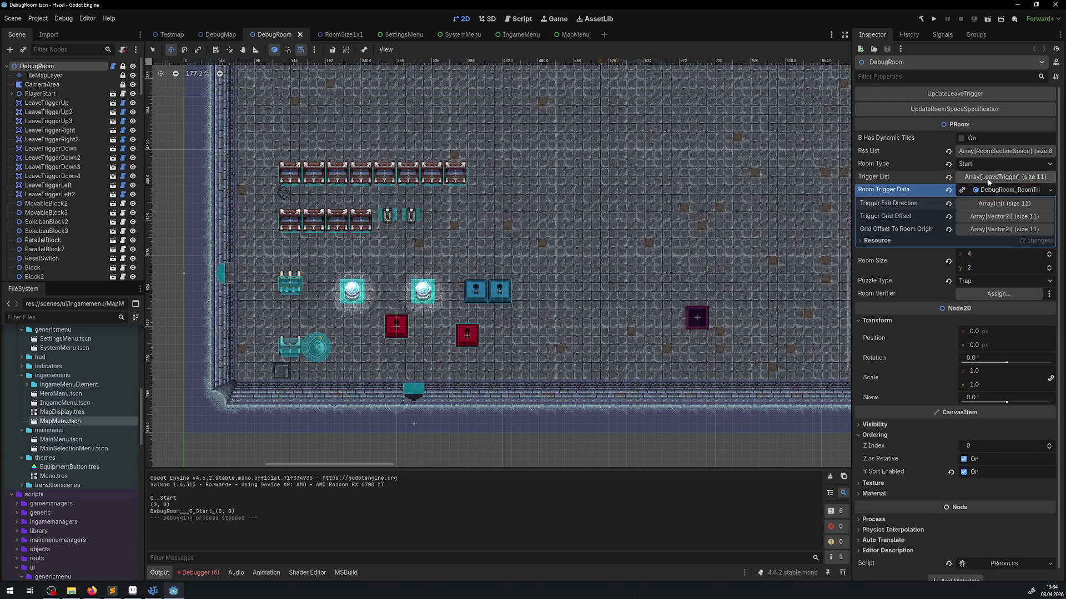
Expand Rss List to review DebugRoom_RSS_0 through DebugRoom_RSS_7.
click(995, 151)
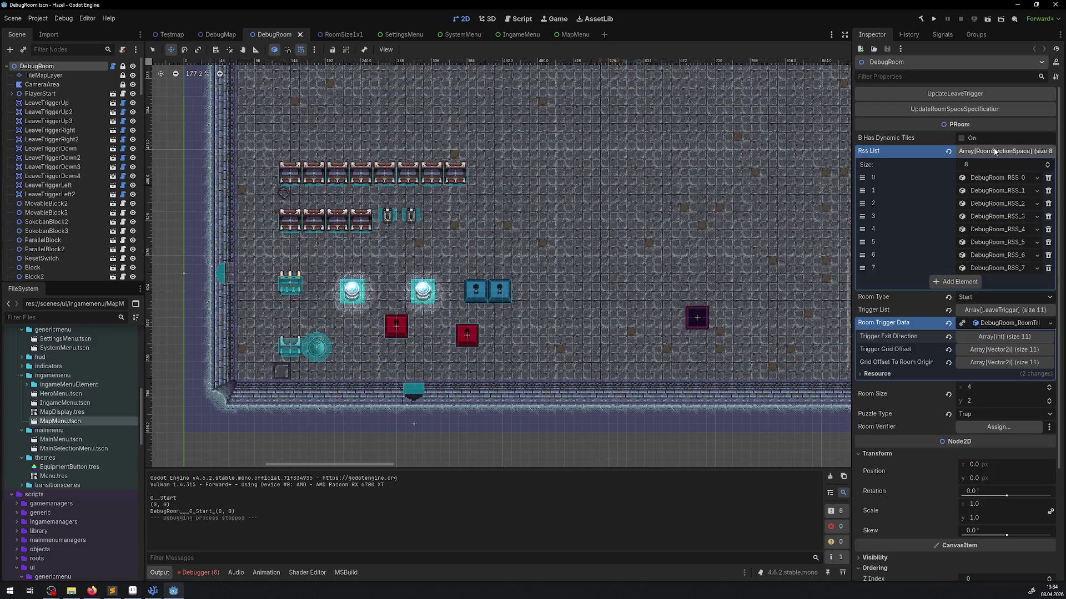
click(993, 177)
click(988, 152)
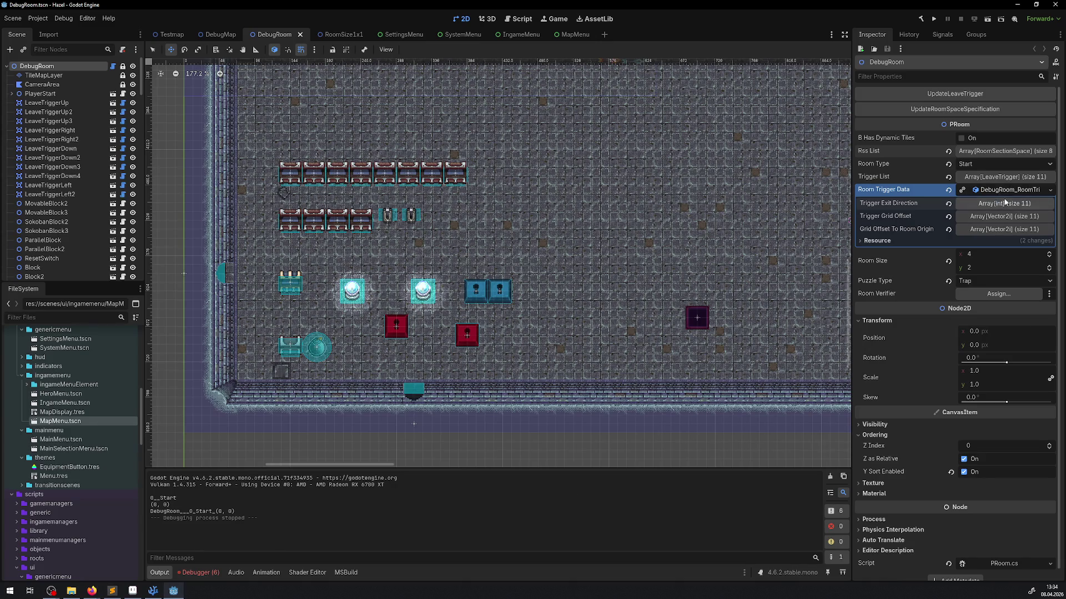
click(1002, 152)
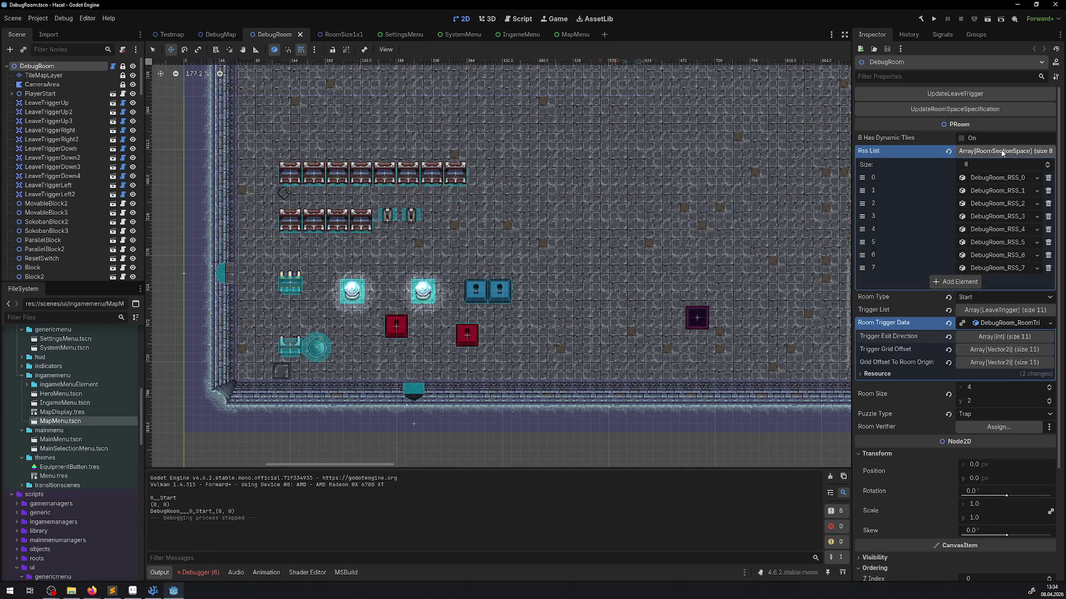
scroll(533, 238, down, 10)
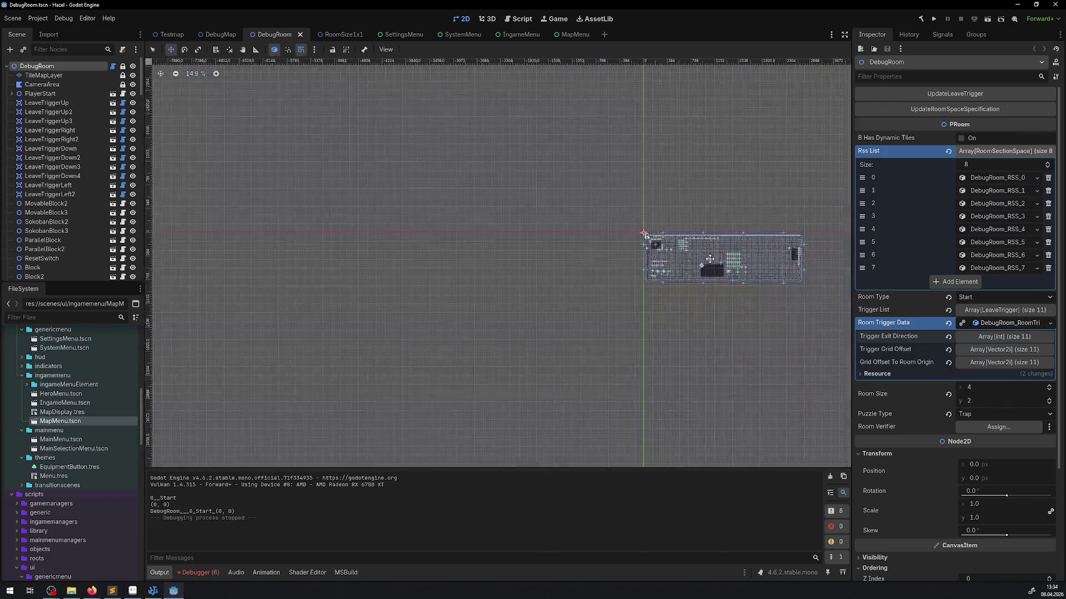
scroll(545, 229, up, 3)
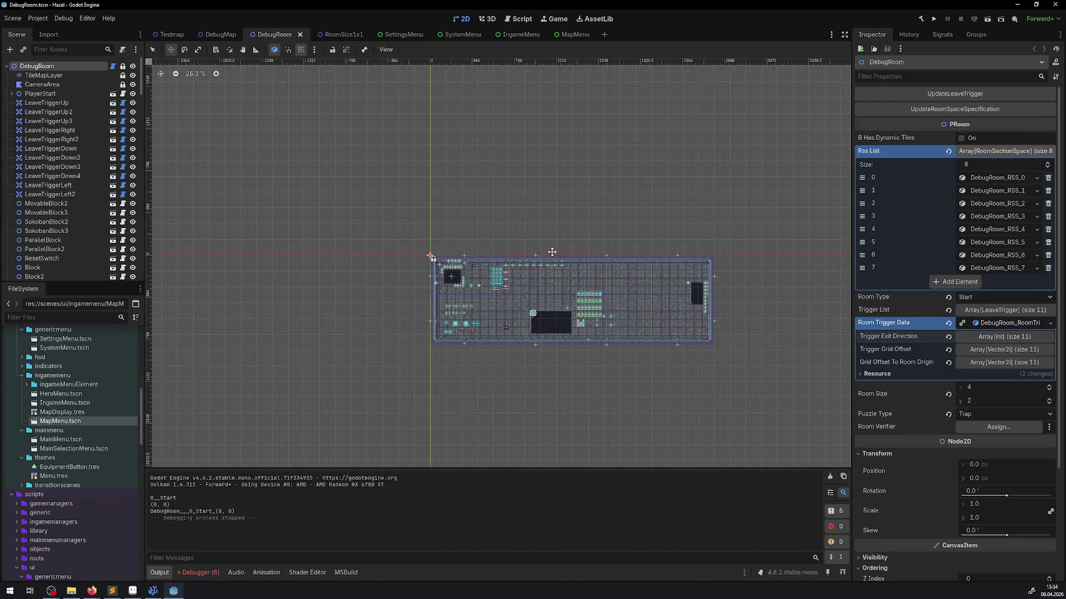
scroll(567, 281, up, 3)
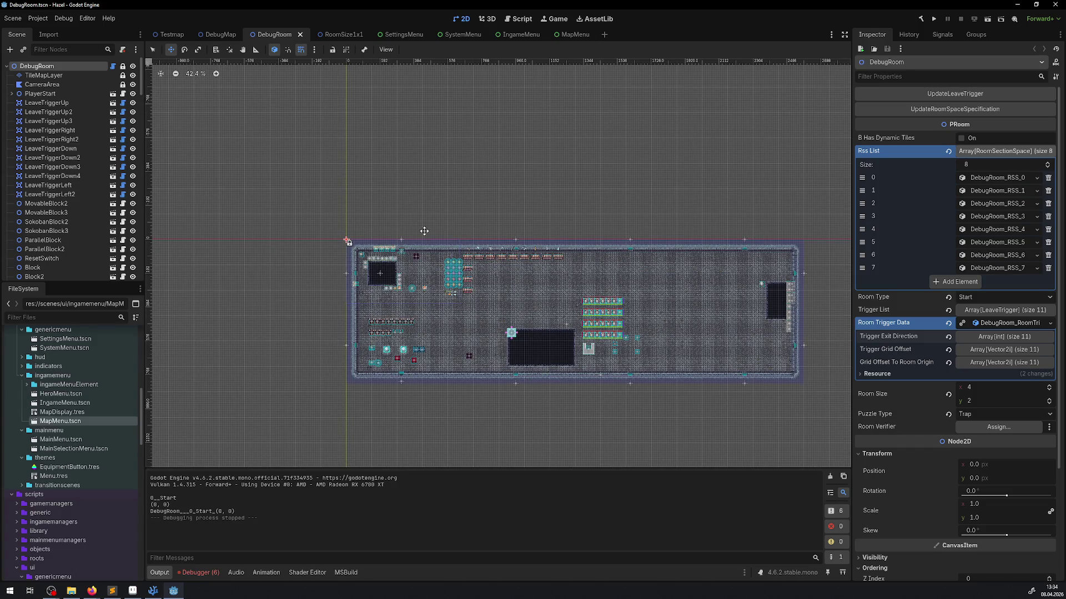
scroll(451, 312, up, 8)
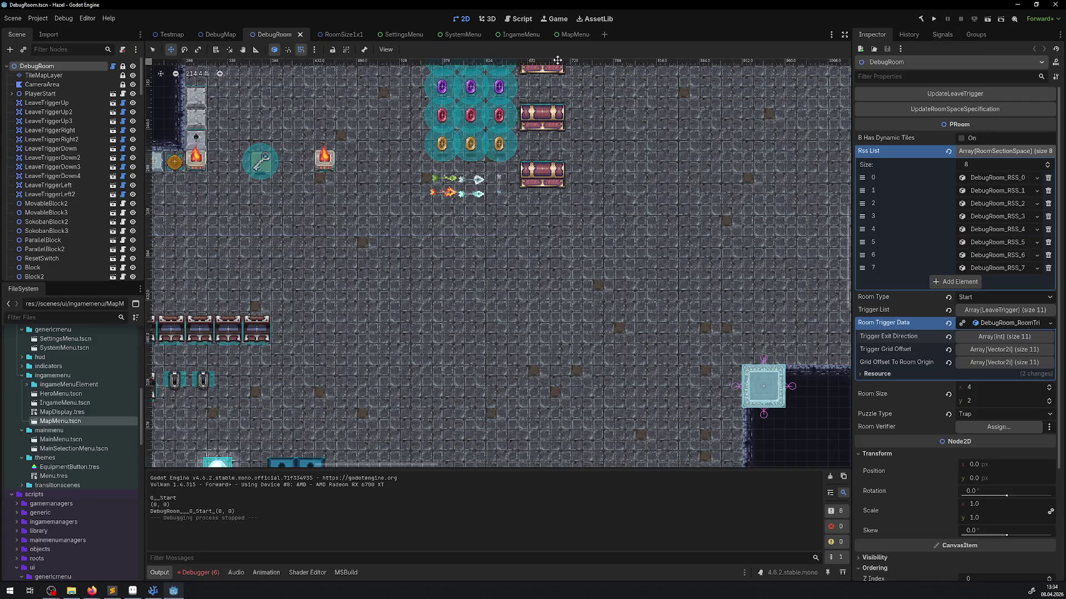
click(558, 20)
Turn on Embed Game on Next Play and run the project inside the editor.
click(412, 50)
click(463, 64)
click(417, 51)
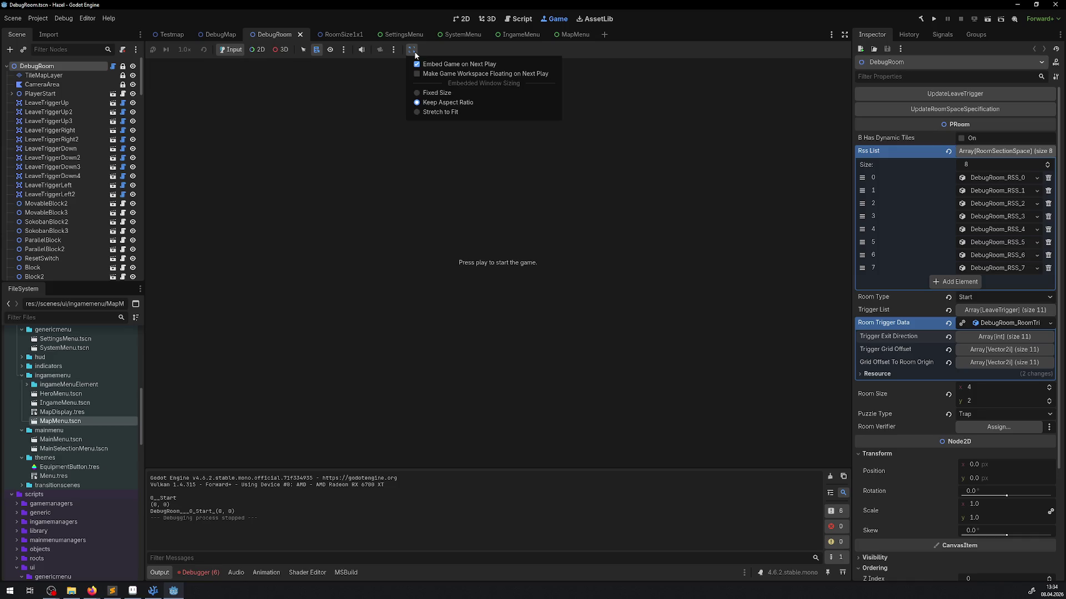
click(934, 20)
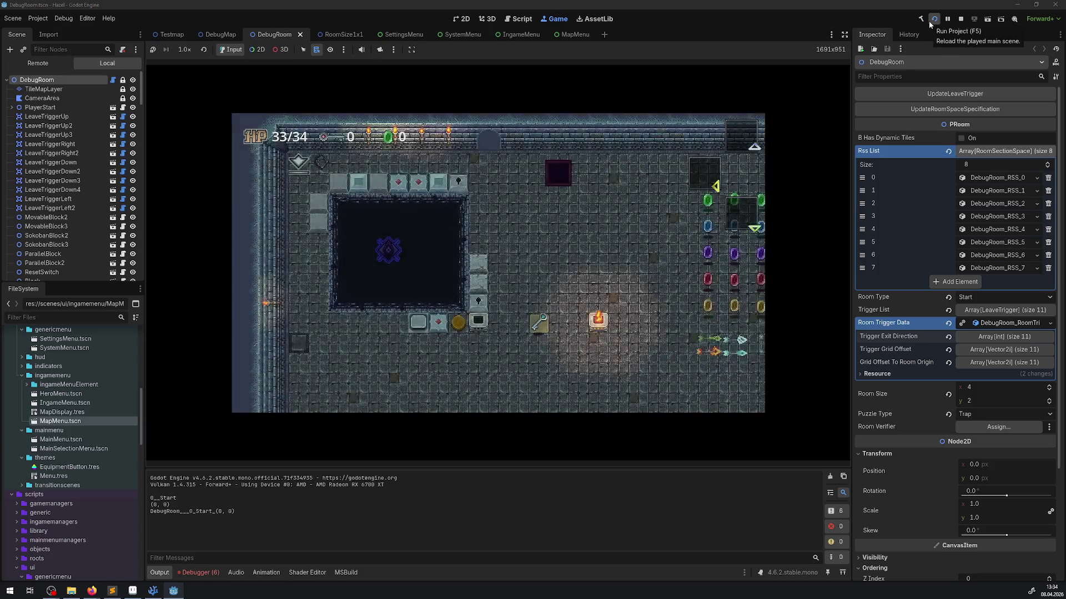
Open the in-game menu, show the debugger's six errors, and page the menu to the map.
key(Escape)
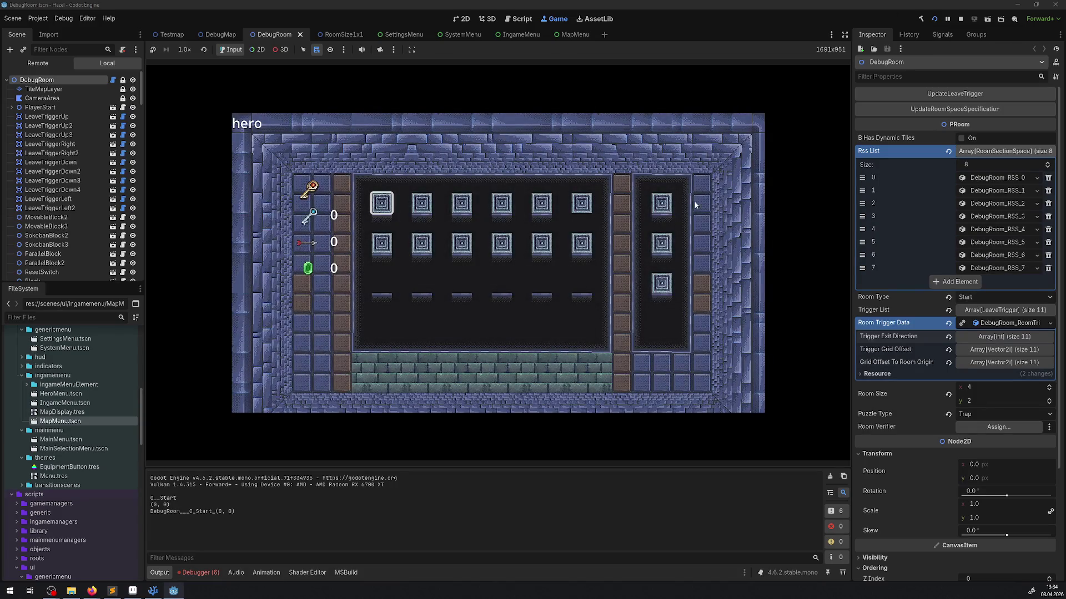
click(202, 575)
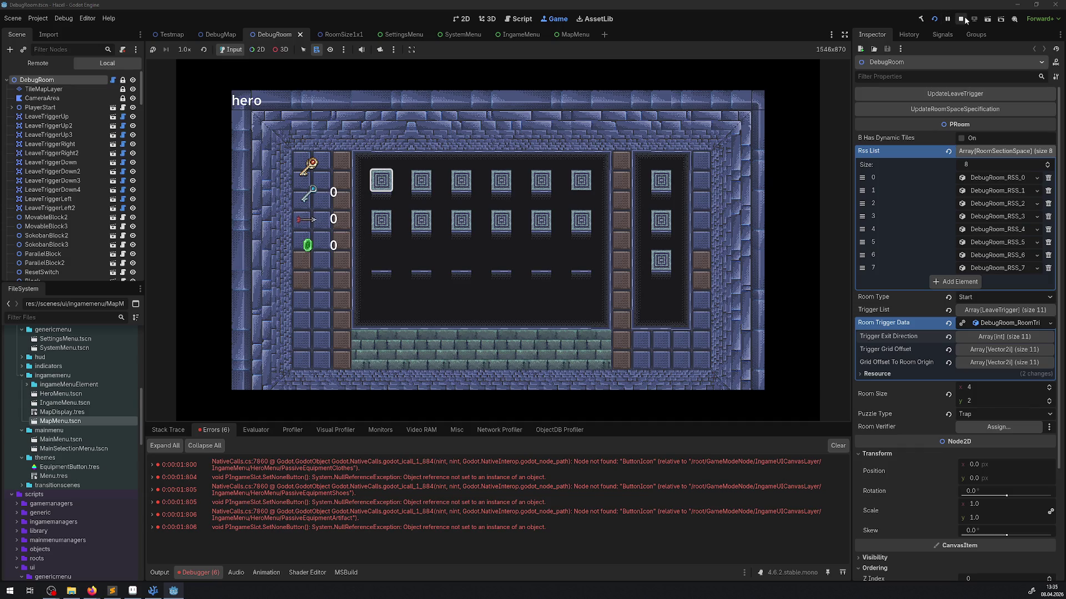
key(e)
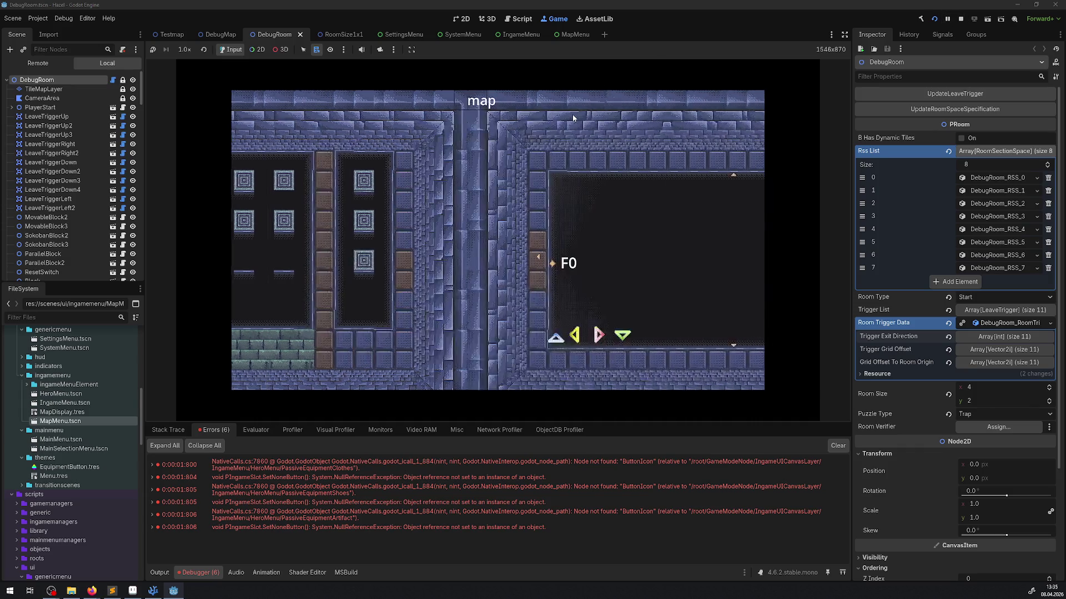
click(42, 66)
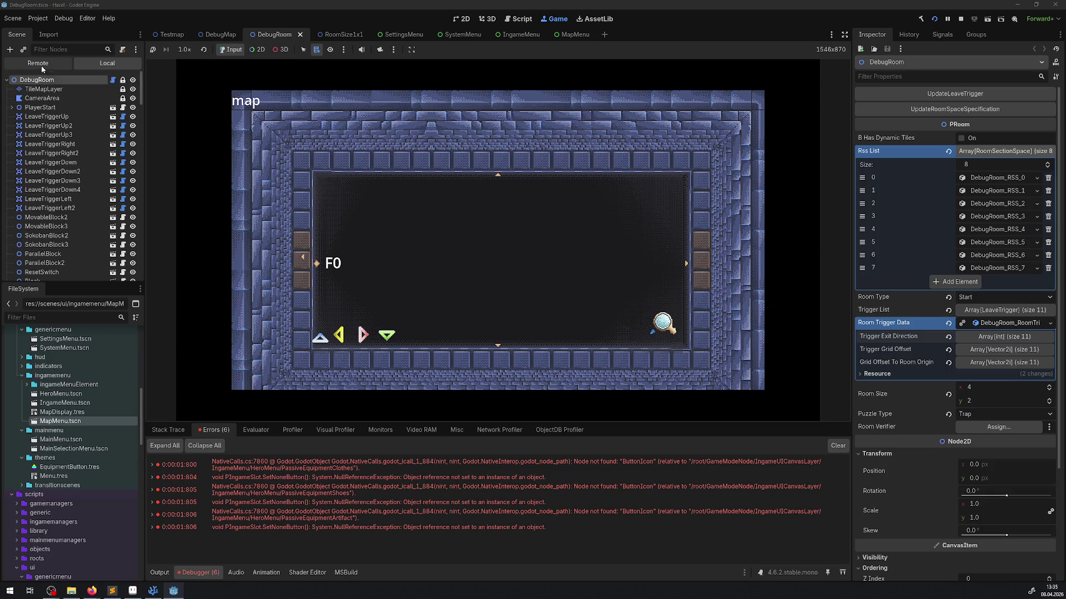
Expand the remote tree GameModeNode > IngameUICanvasLayer > IngameMenu > MapMenu > MapDisplay.
click(11, 99)
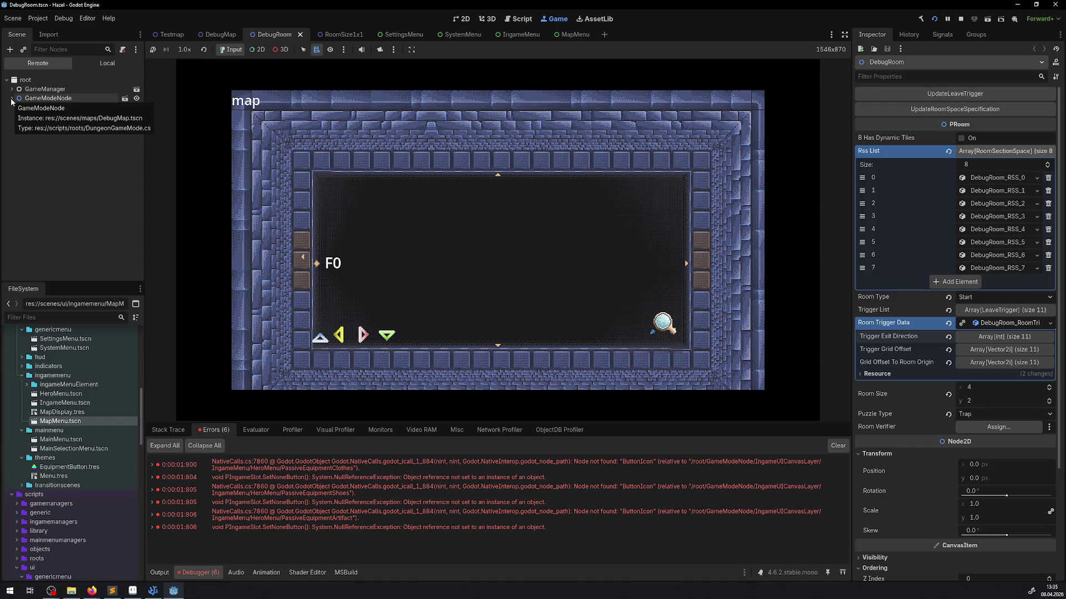
click(16, 135)
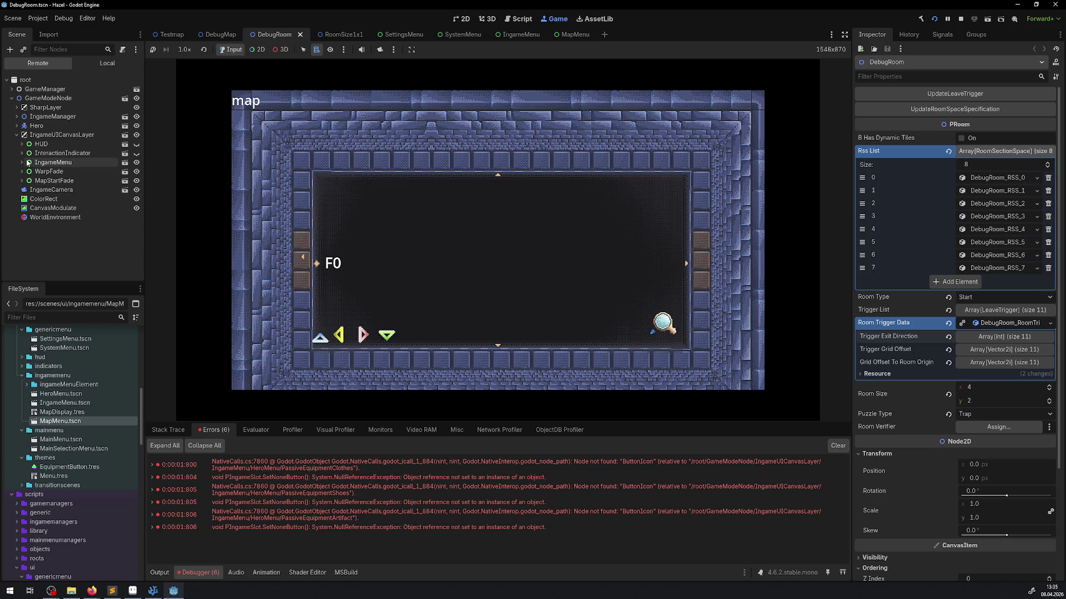
click(26, 162)
click(26, 190)
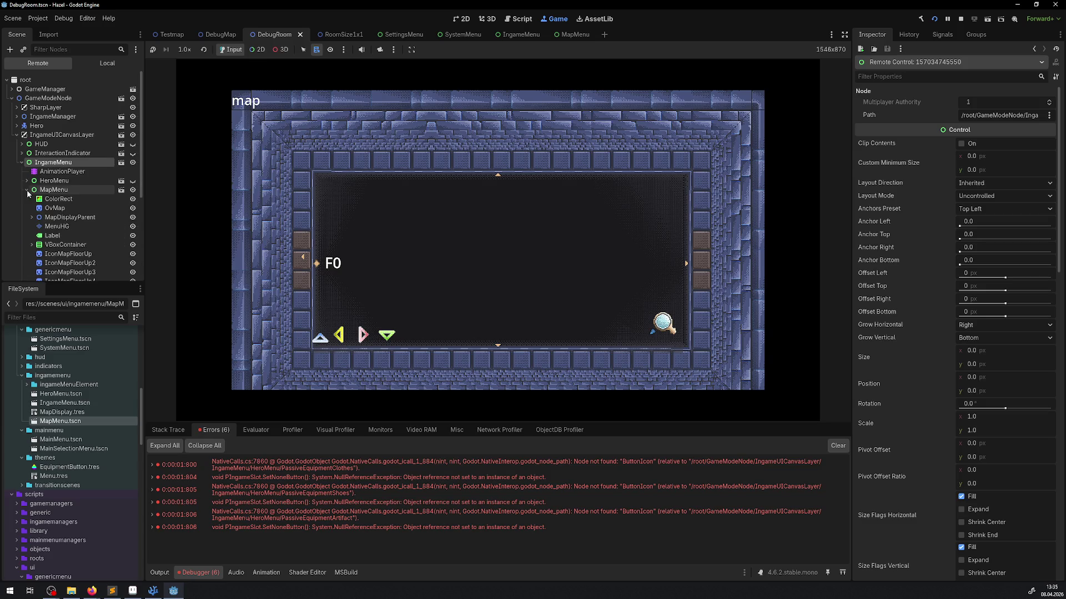
scroll(101, 212, down, 3)
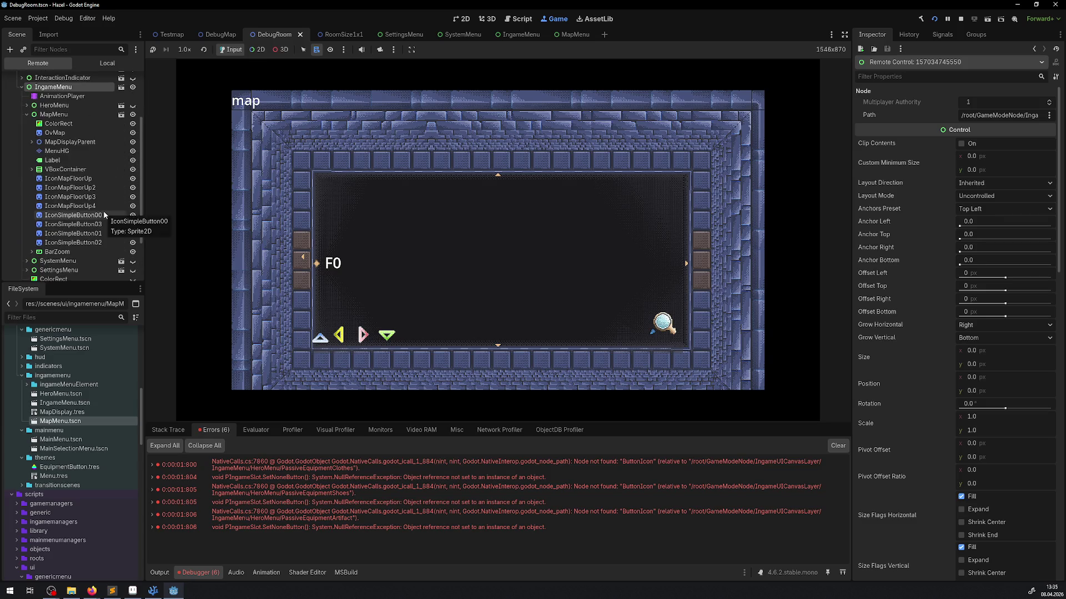
click(33, 142)
click(36, 151)
click(76, 169)
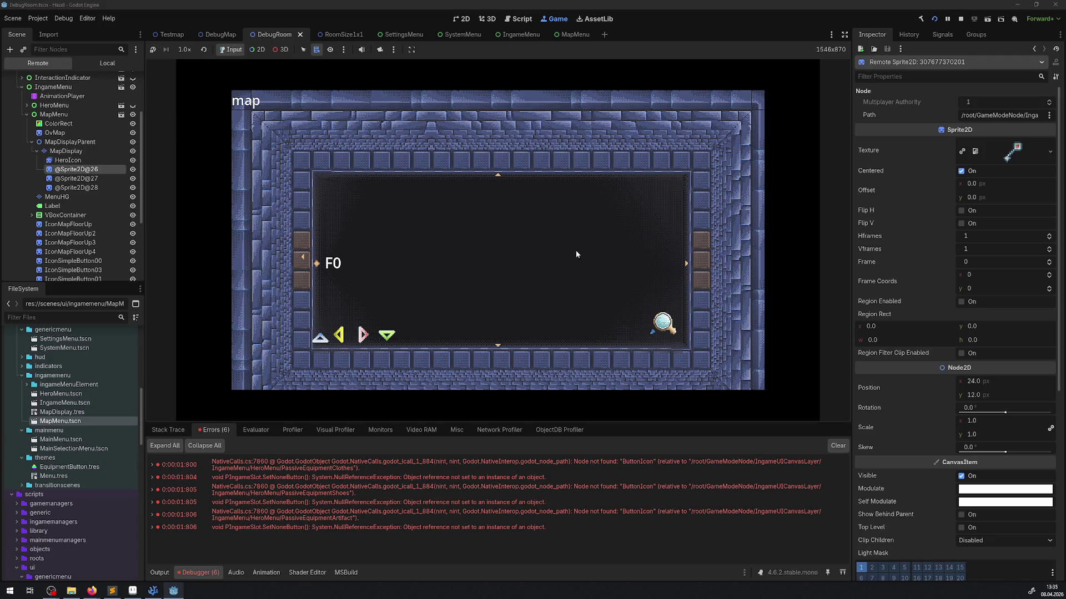
click(82, 178)
click(83, 187)
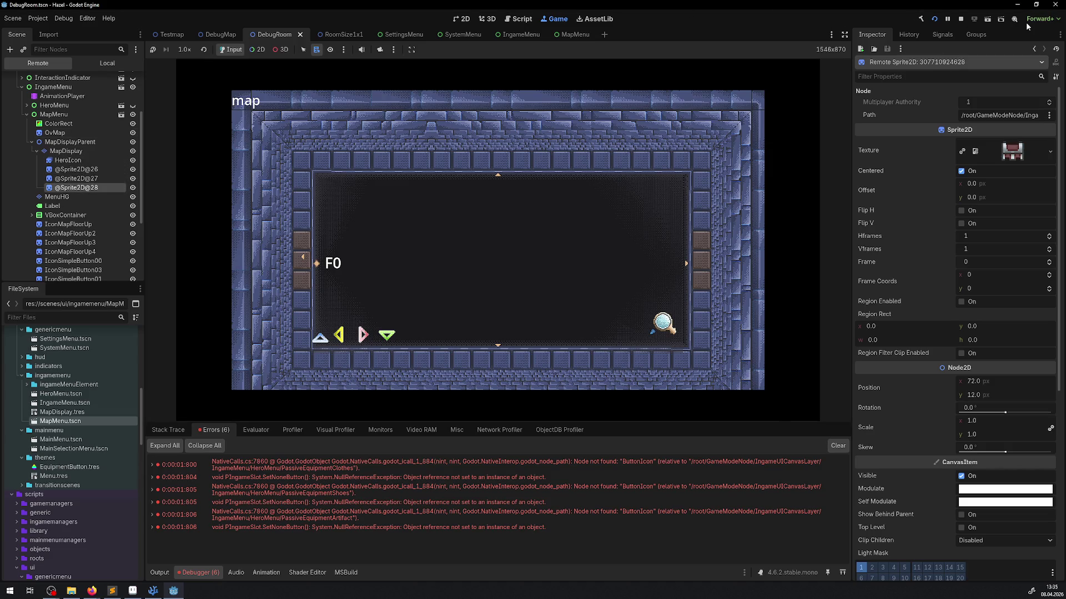
click(958, 19)
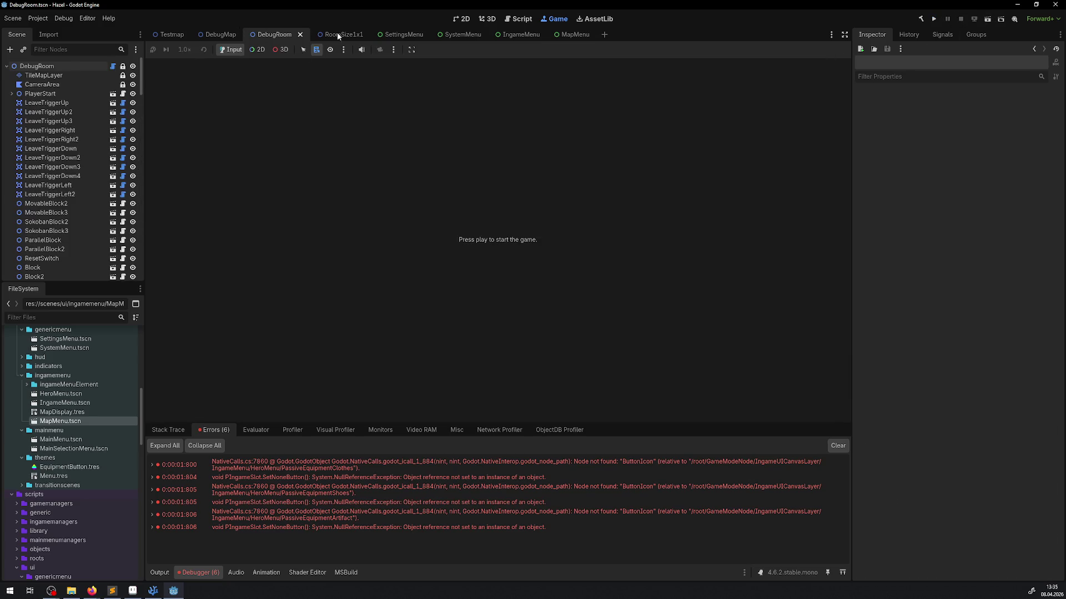
In the MapMenu scene, paint a 5 by 4 block of blue tiles on the MapDisplay layer.
click(577, 37)
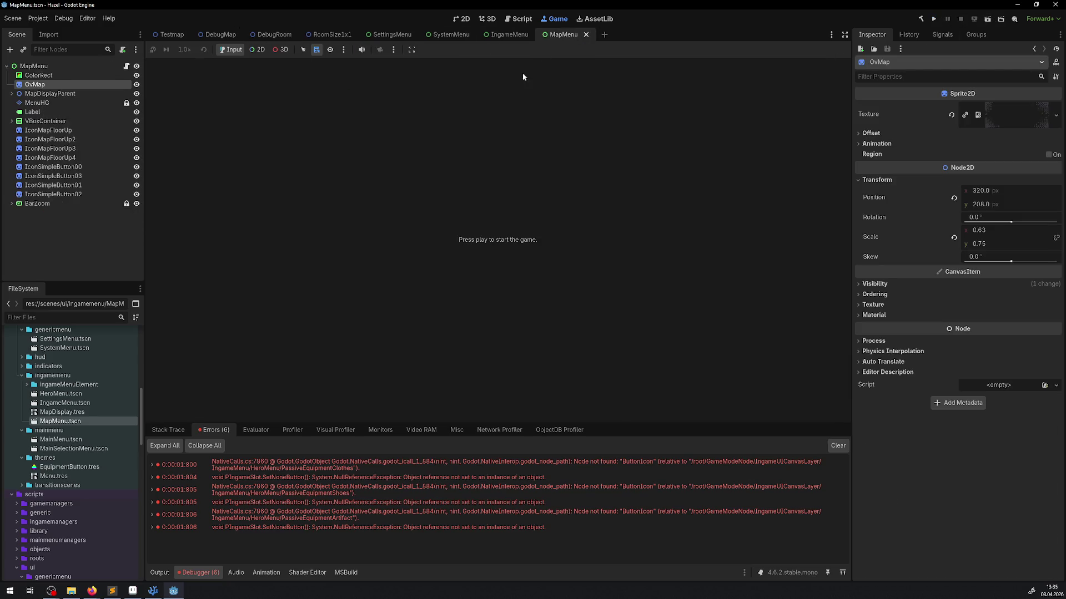
click(463, 19)
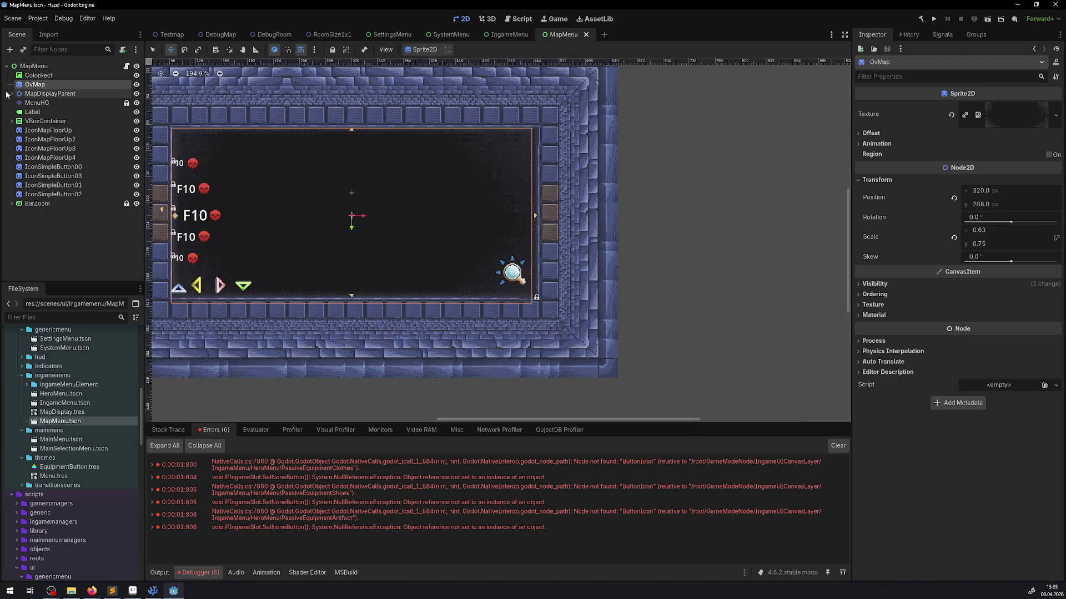
click(12, 94)
click(46, 103)
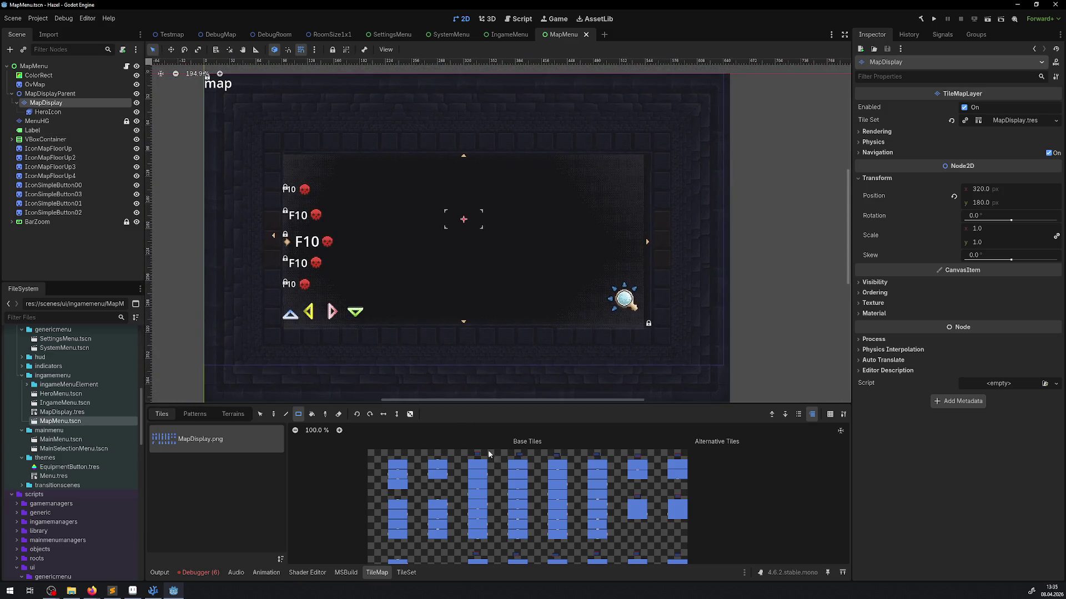
click(430, 467)
drag(411, 229, 570, 294)
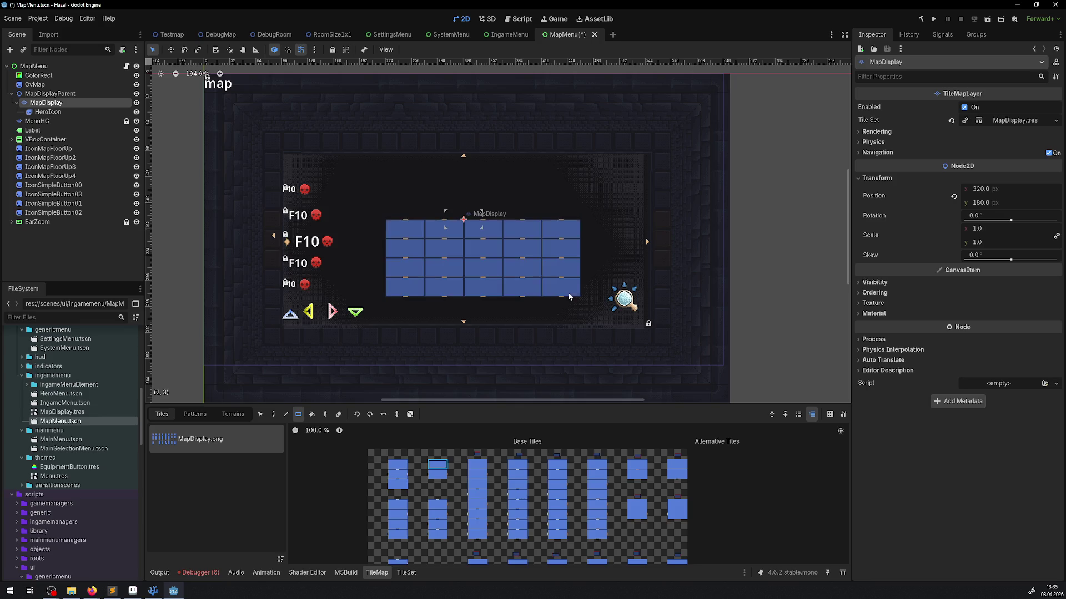
Select the HeroIcon, MapDisplay and MapDisplayParent nodes, and toggle the OvMap overlay's visibility.
click(55, 113)
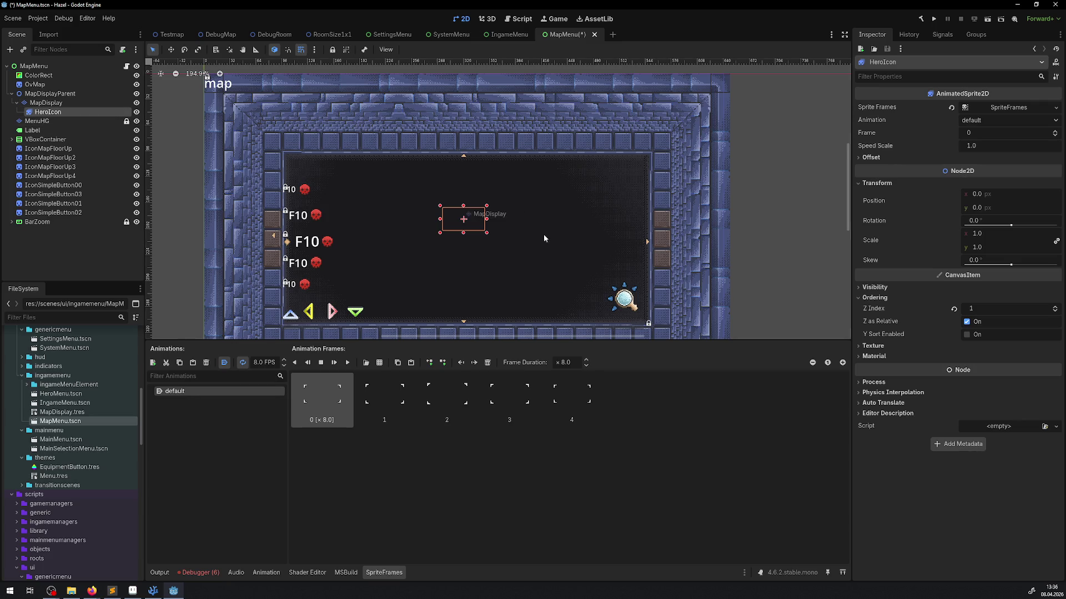
scroll(544, 235, up, 4)
click(46, 103)
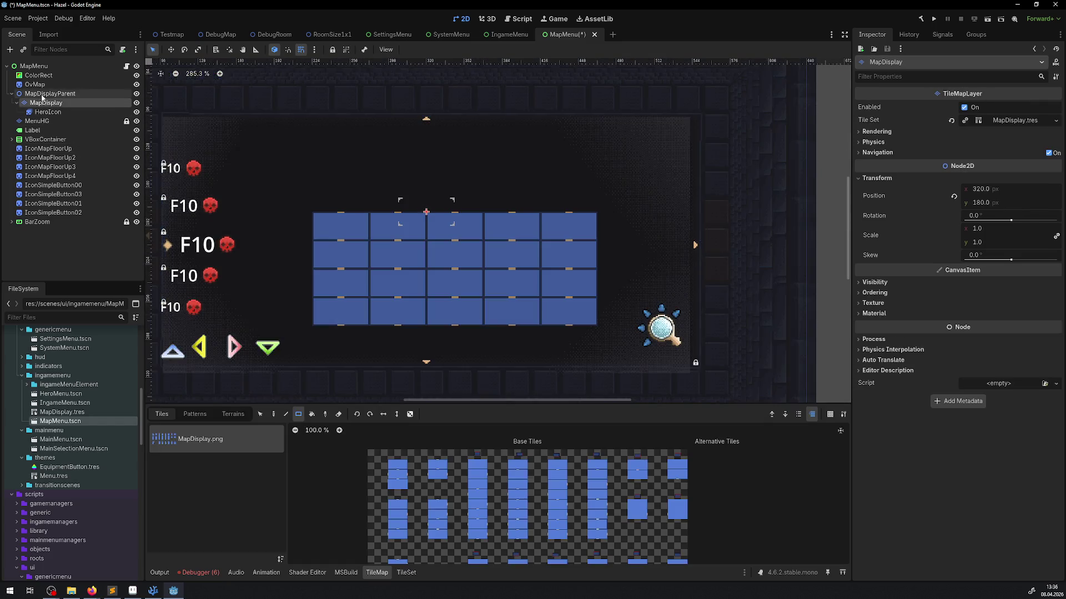
click(50, 93)
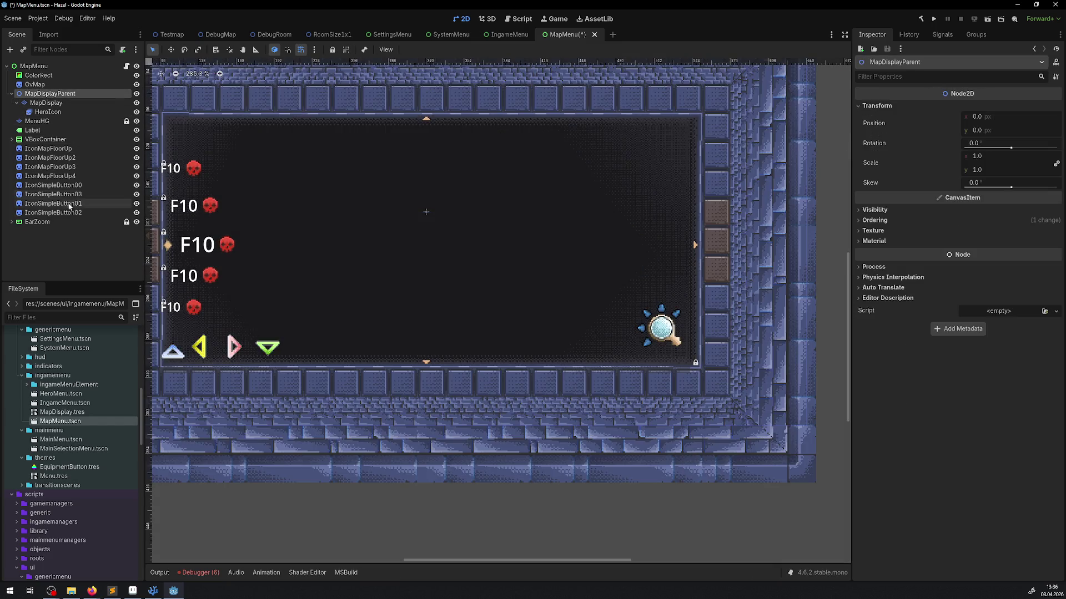
click(48, 84)
click(136, 85)
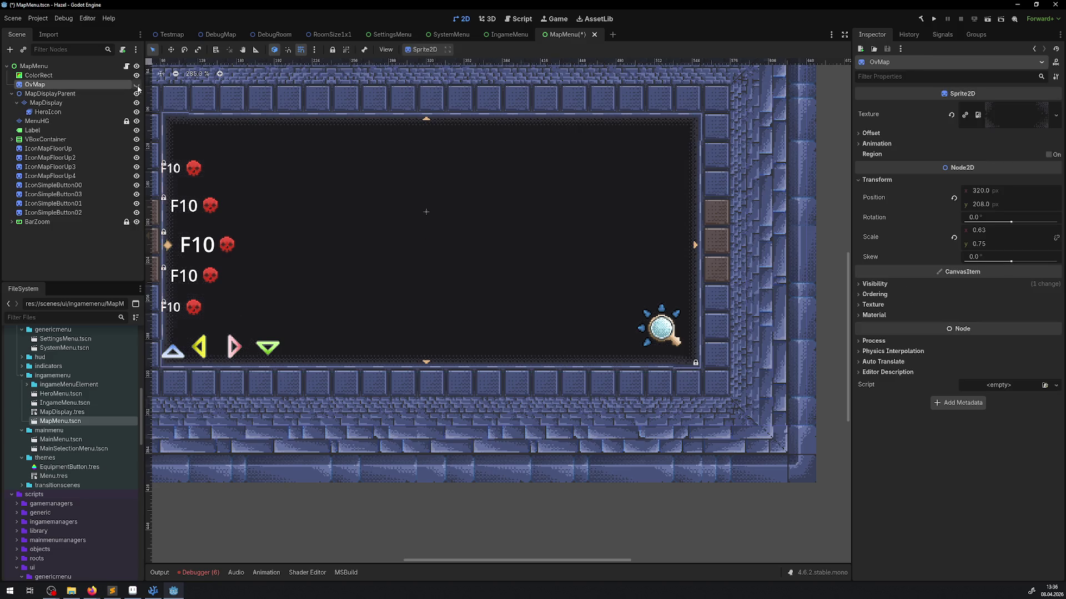
click(136, 85)
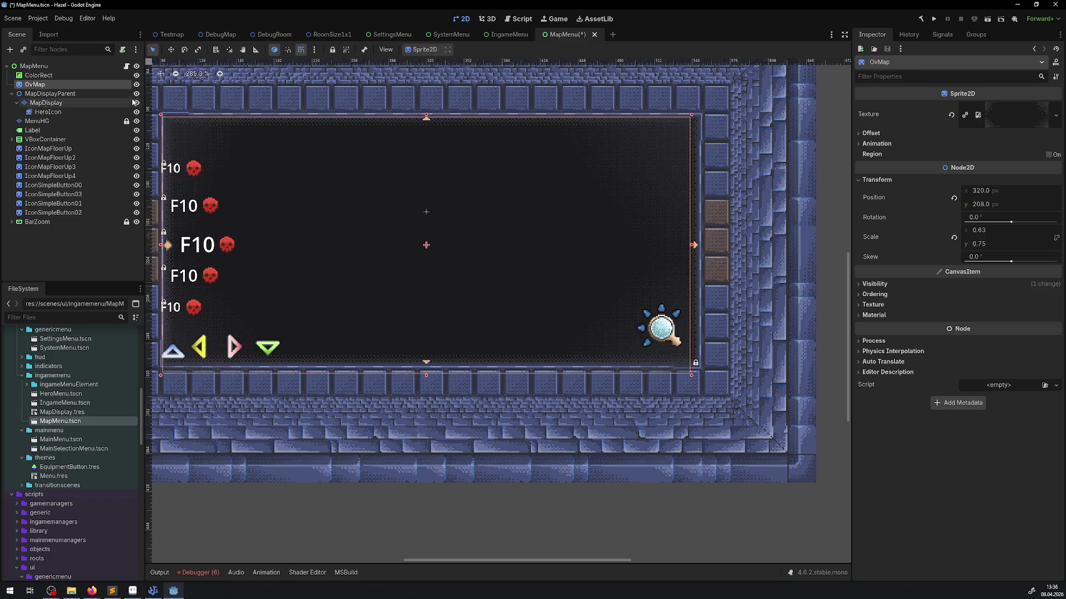
Toggle MapDisplayParent's visibility, then hide the ColorRect background.
click(137, 95)
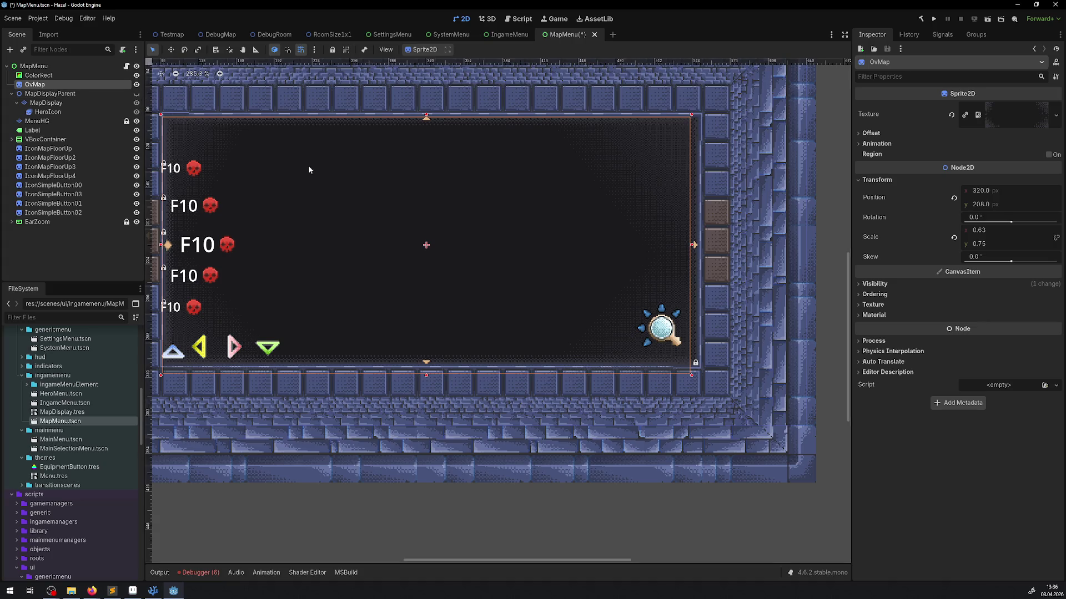
scroll(236, 129, left, 5)
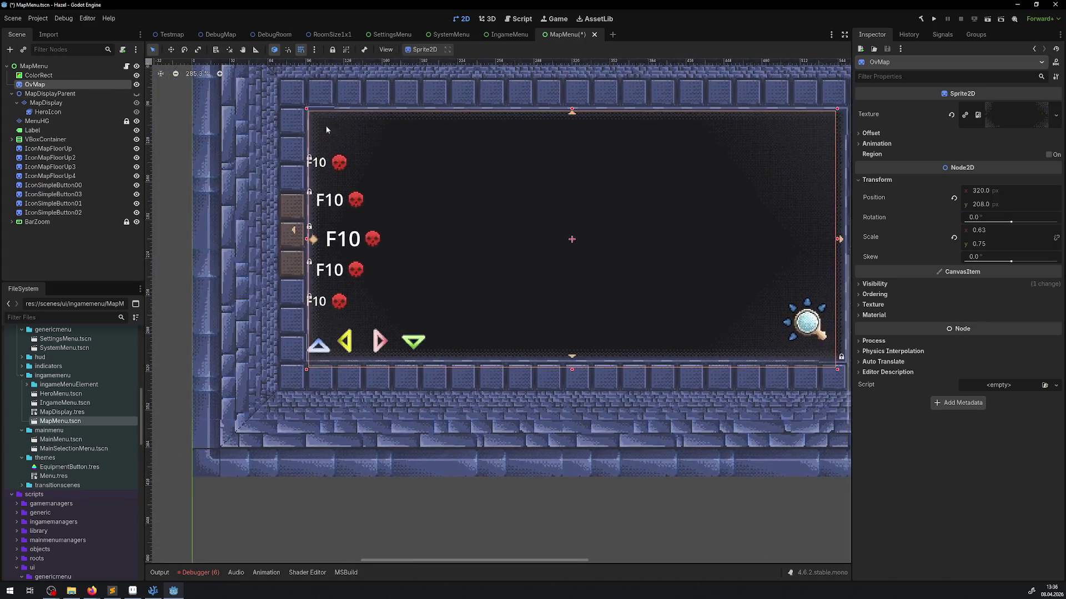
click(137, 93)
click(80, 74)
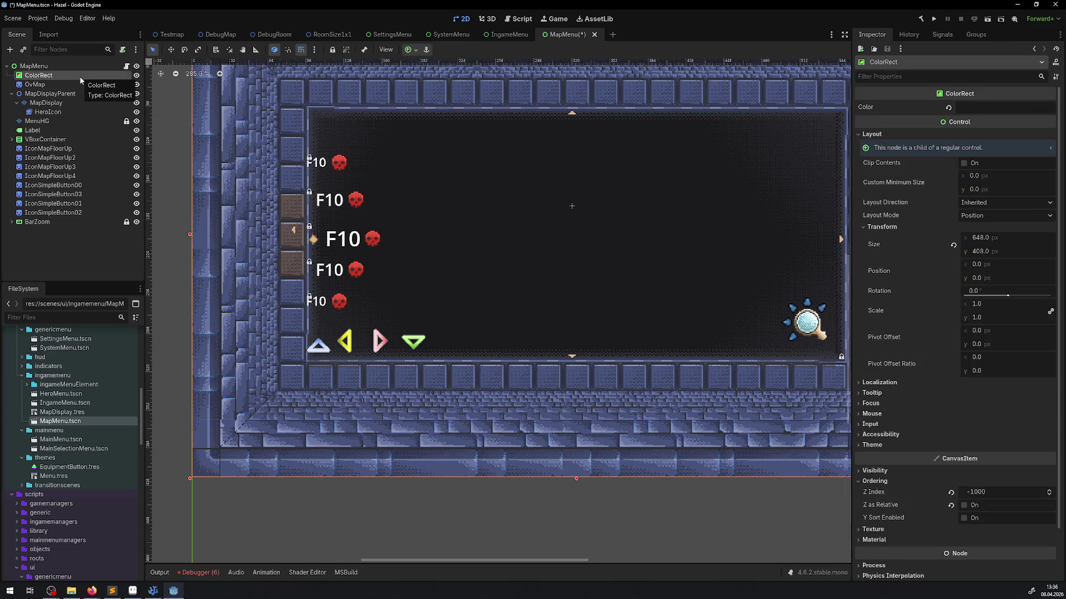
click(136, 75)
click(136, 75)
click(136, 75)
click(56, 103)
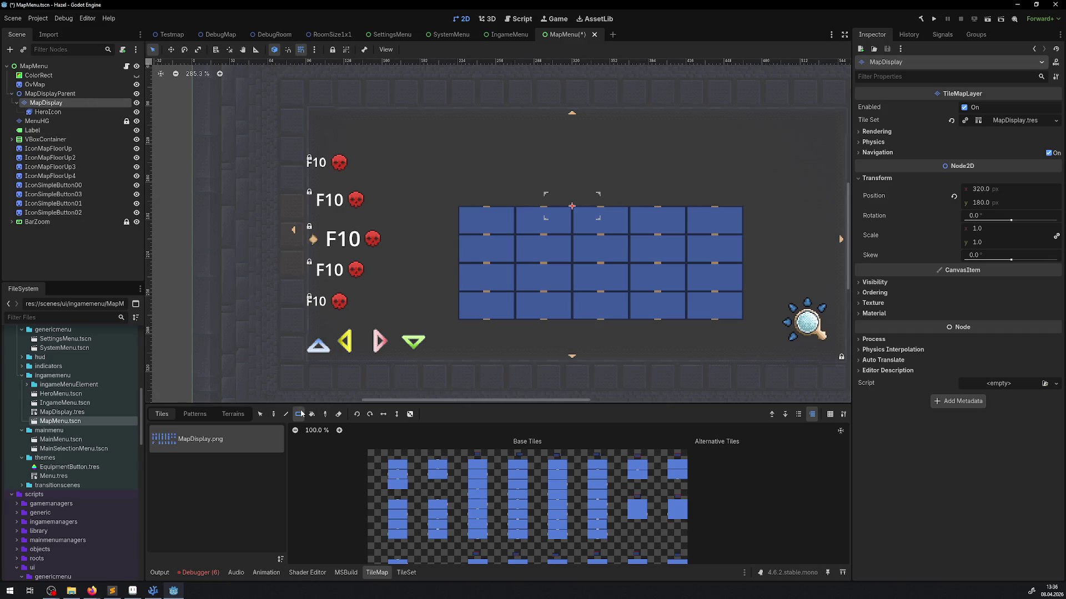
Erase all the painted blue tiles from the MapDisplay layer.
click(339, 414)
click(477, 310)
drag(541, 285, 715, 221)
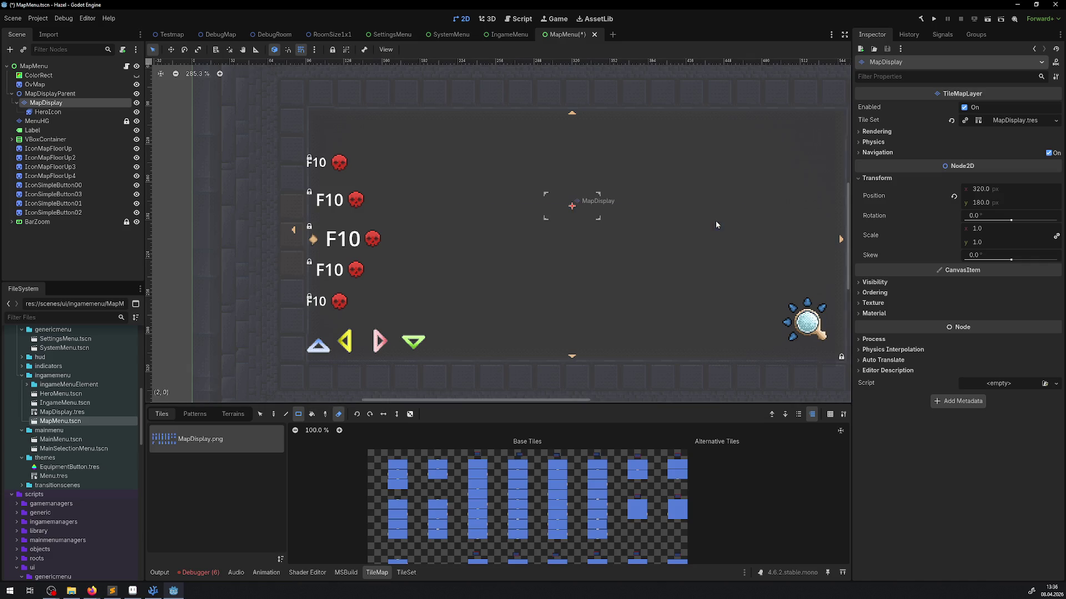
click(39, 121)
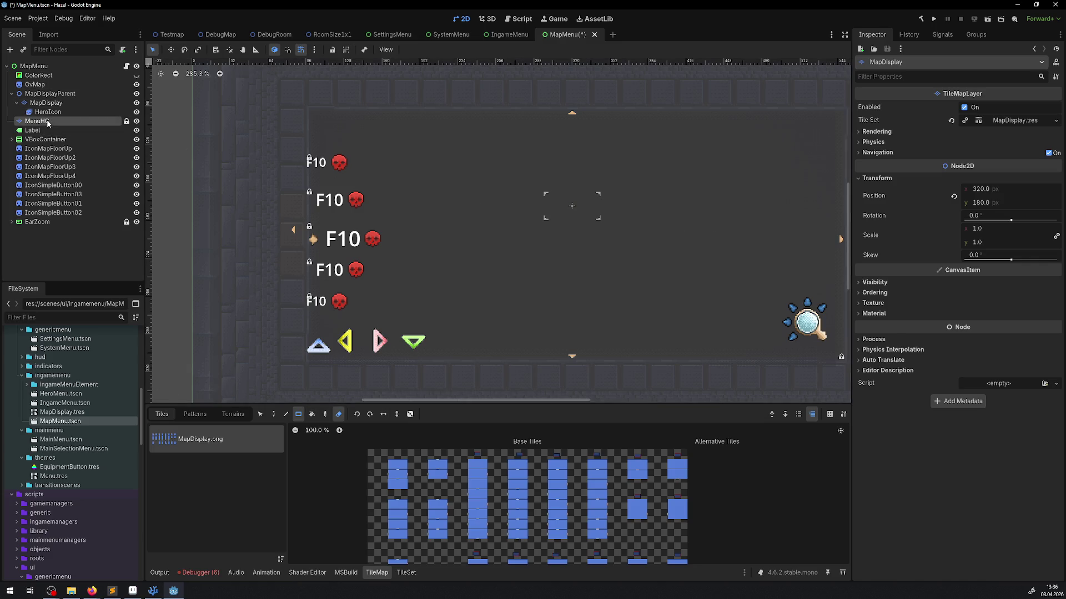
mouse_move(357, 311)
mouse_down()
mouse_move(267, 293)
mouse_move(411, 261)
mouse_move(698, 140)
mouse_move(720, 115)
mouse_move(731, 121)
mouse_move(718, 121)
mouse_up()
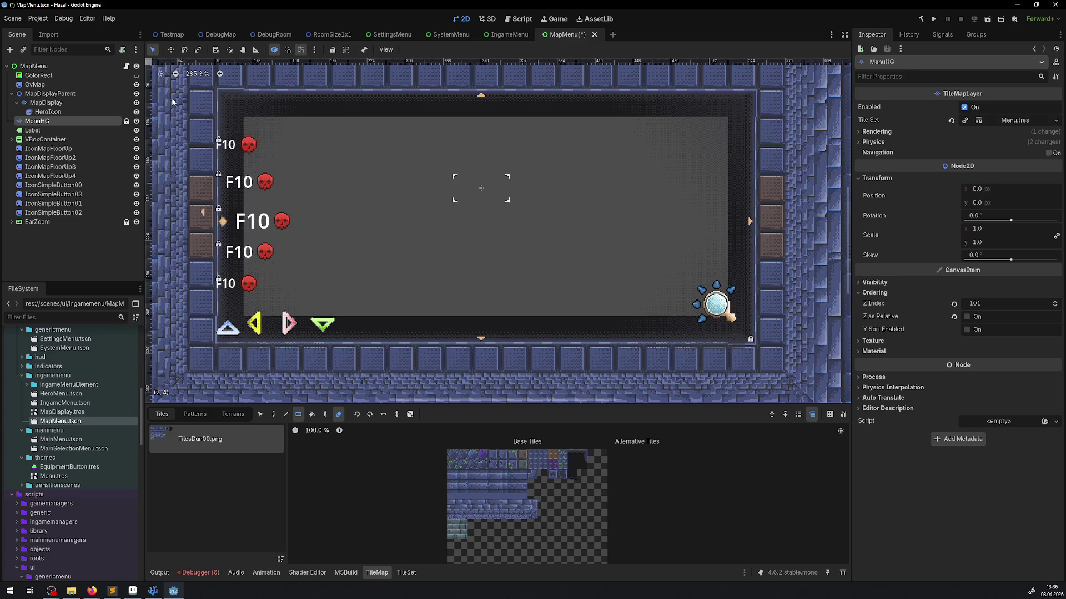
Show the ColorRect background again, save the MapMenu scene, check History, and run the project.
click(136, 75)
drag(518, 184, 429, 216)
key(ctrl+s)
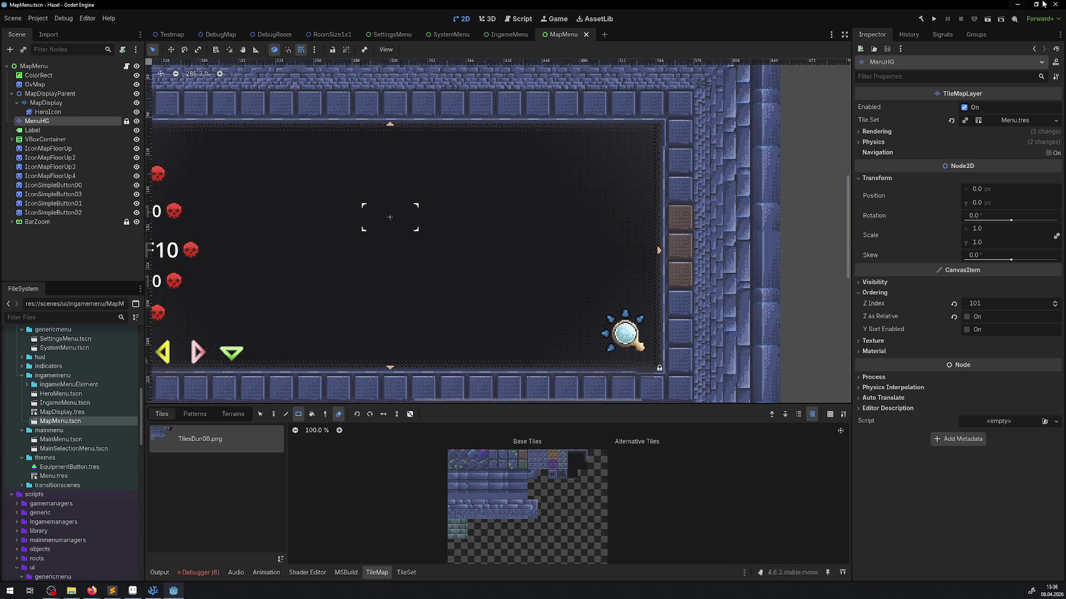
click(909, 34)
click(933, 22)
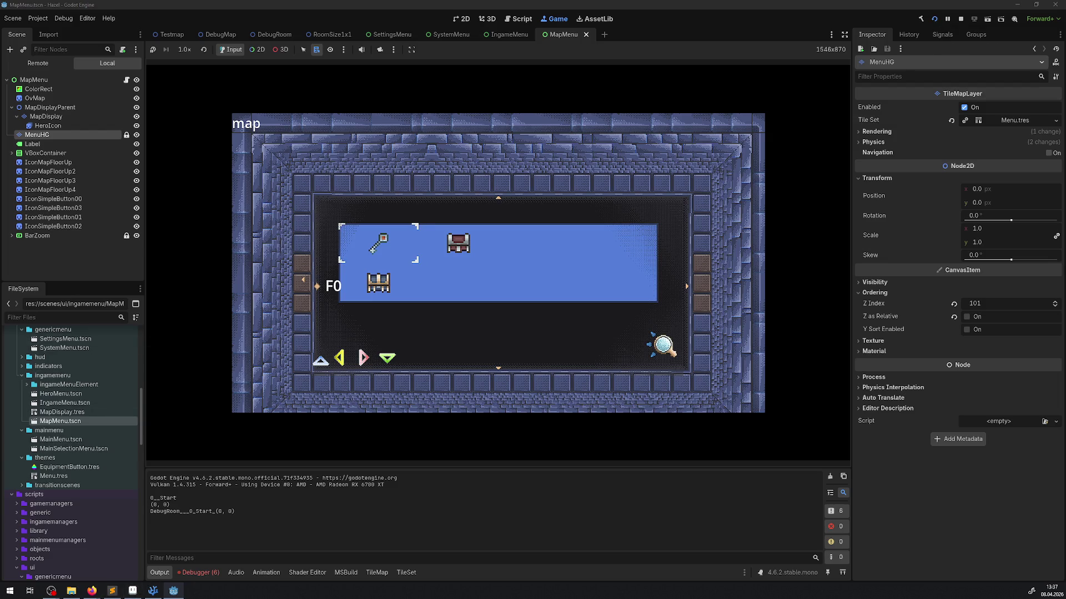
Leave the running game's blue minimap screen and switch over to Aseprite.
key(alt+Tab)
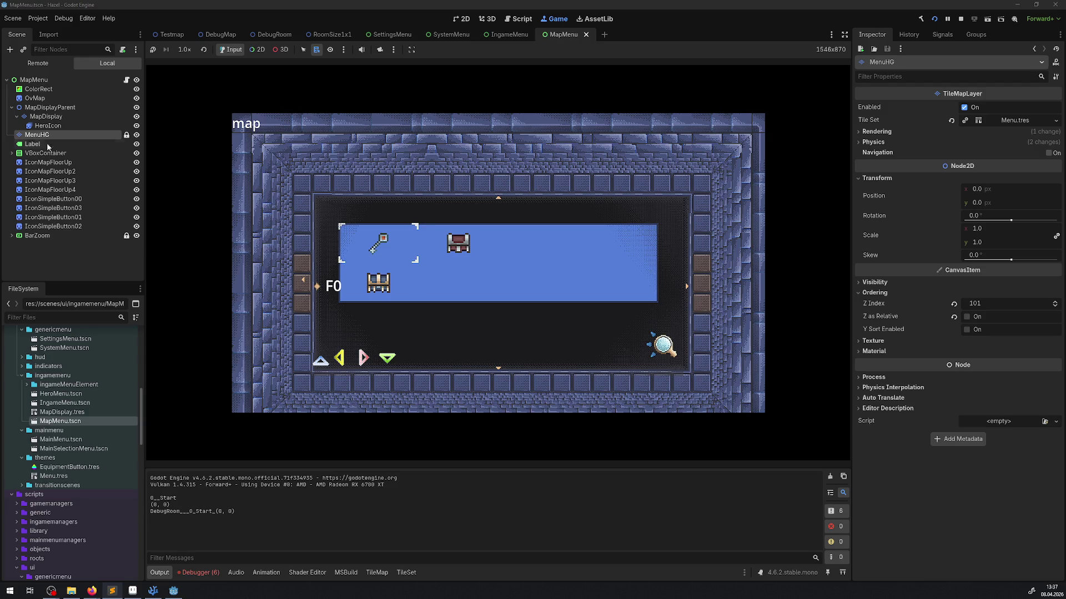
click(133, 591)
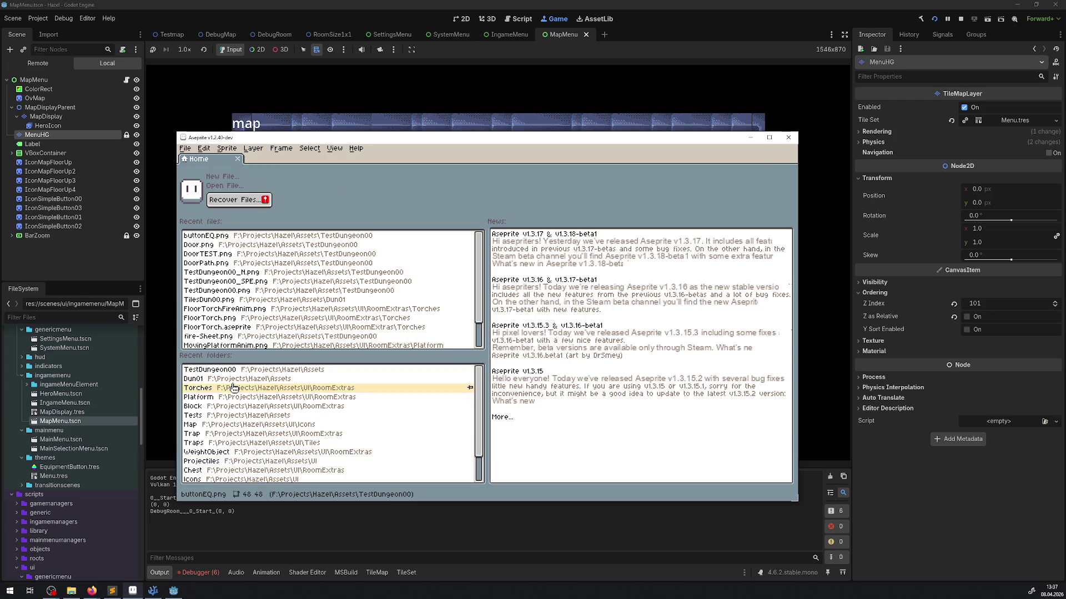
Browse from the Torches folder up to Icons > Map and open MapDisplay.png.
click(233, 388)
click(248, 186)
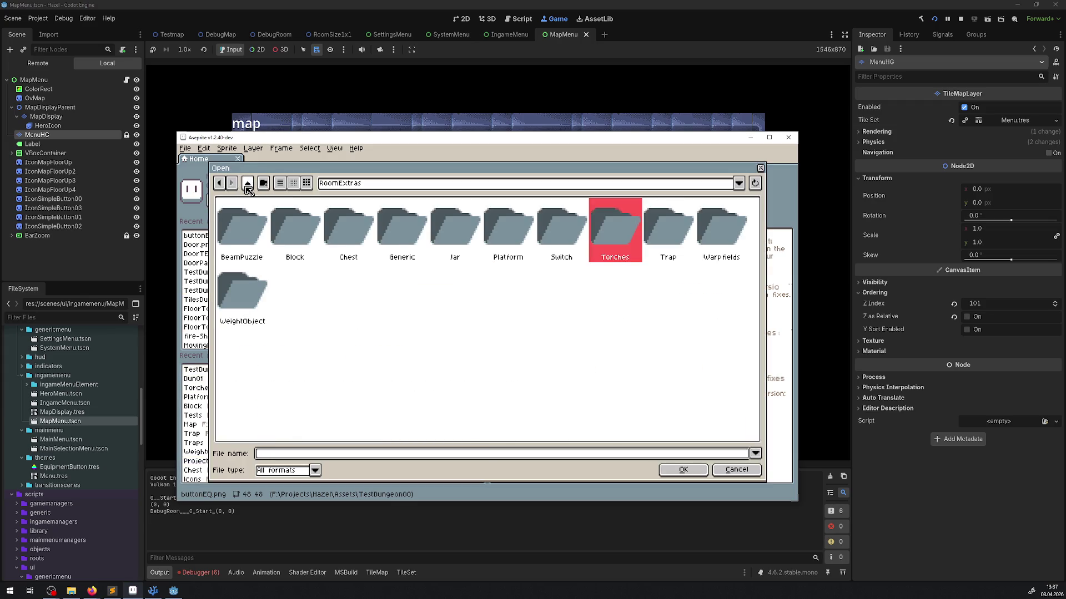
click(247, 185)
double_click(304, 238)
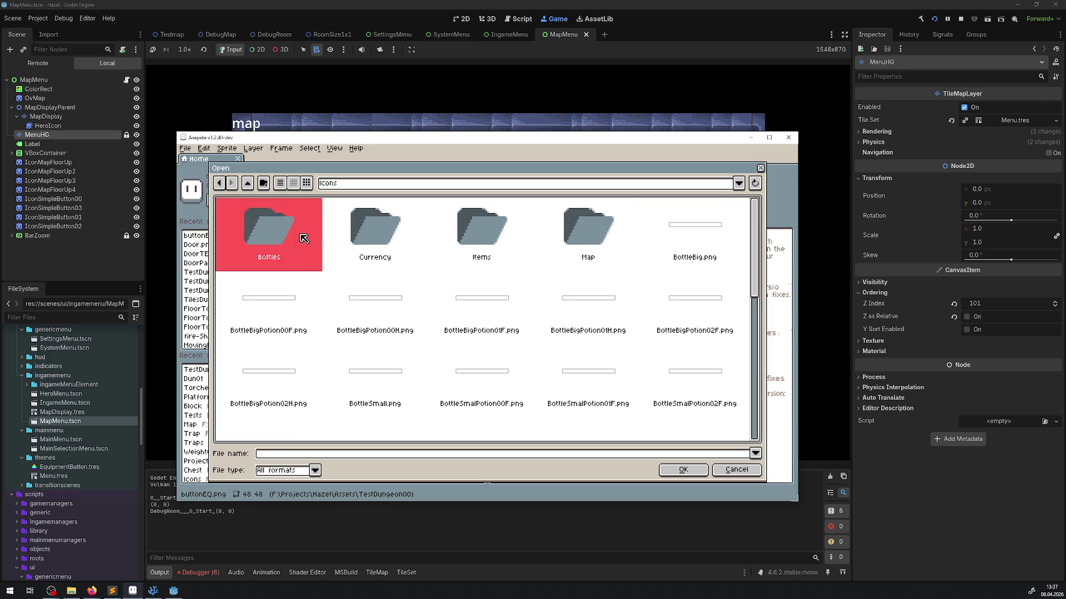
double_click(588, 235)
scroll(483, 344, down, 5)
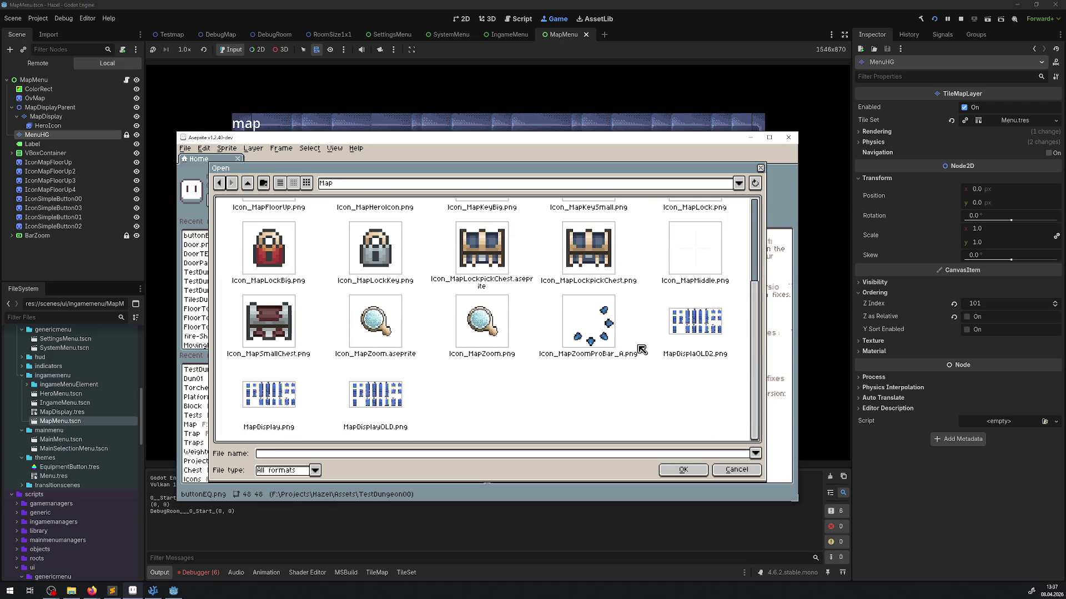
double_click(272, 400)
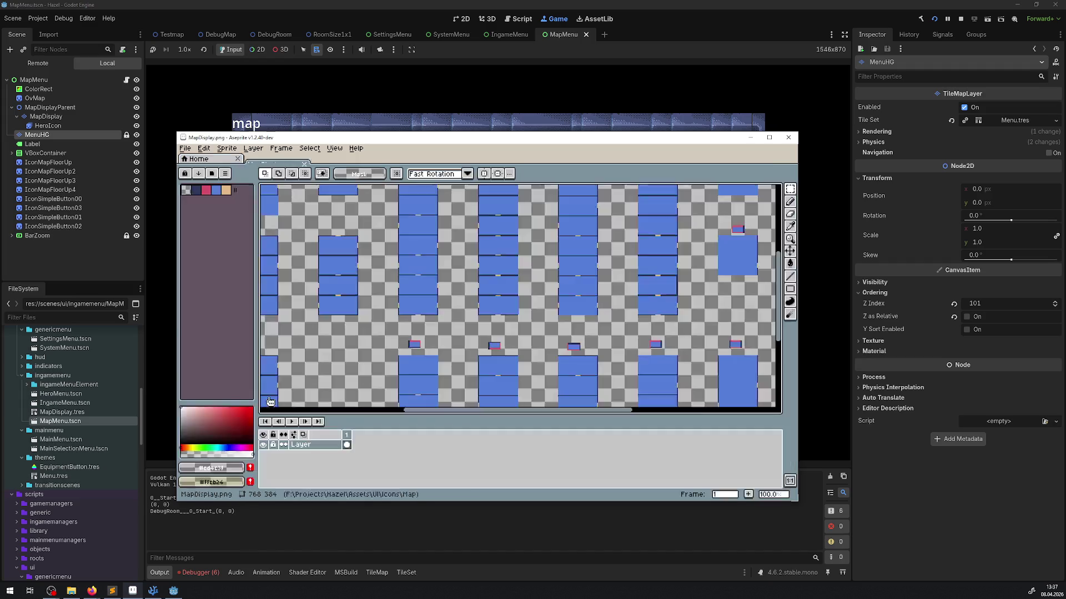
Try straight lines along the blue tile's bottom and right edges, then undo the stroke.
scroll(331, 335, up, 3)
scroll(330, 335, up, 1)
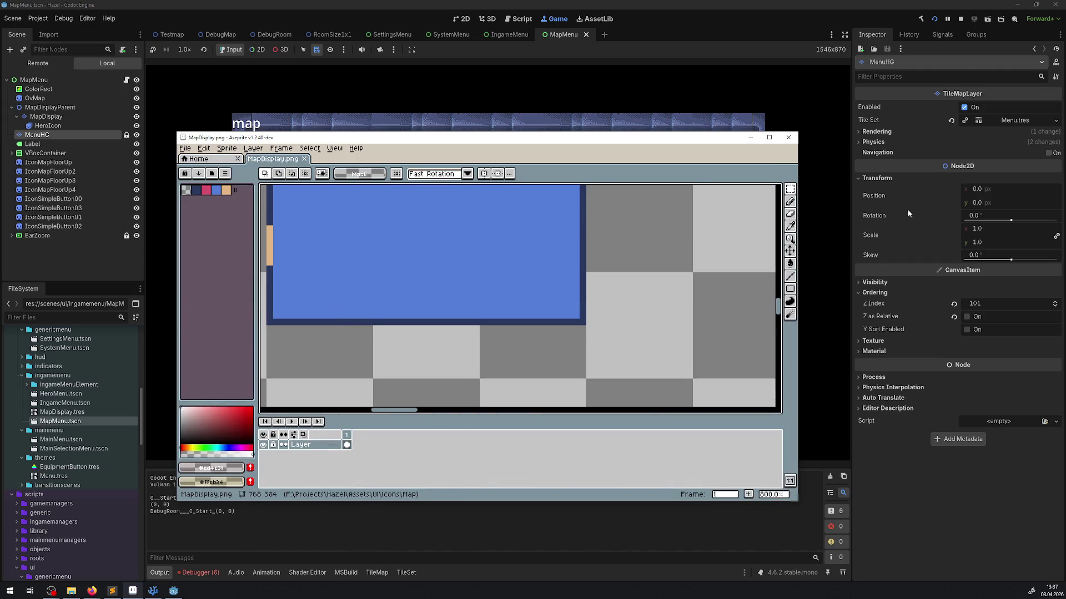
click(789, 276)
drag(266, 321, 584, 321)
drag(560, 255, 561, 343)
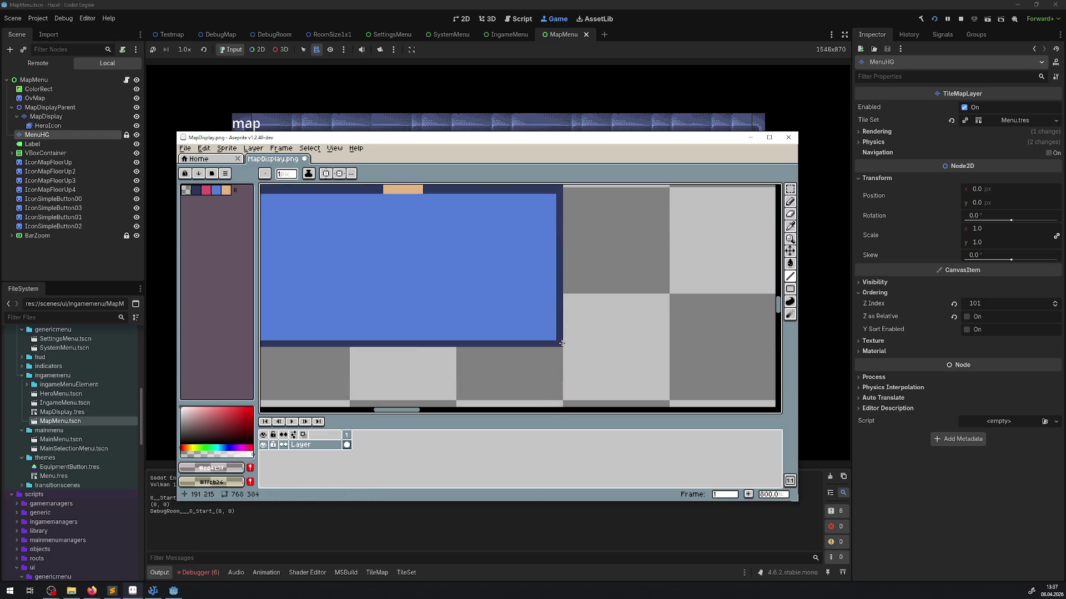
key(ctrl+z)
scroll(476, 309, down, 3)
click(312, 526)
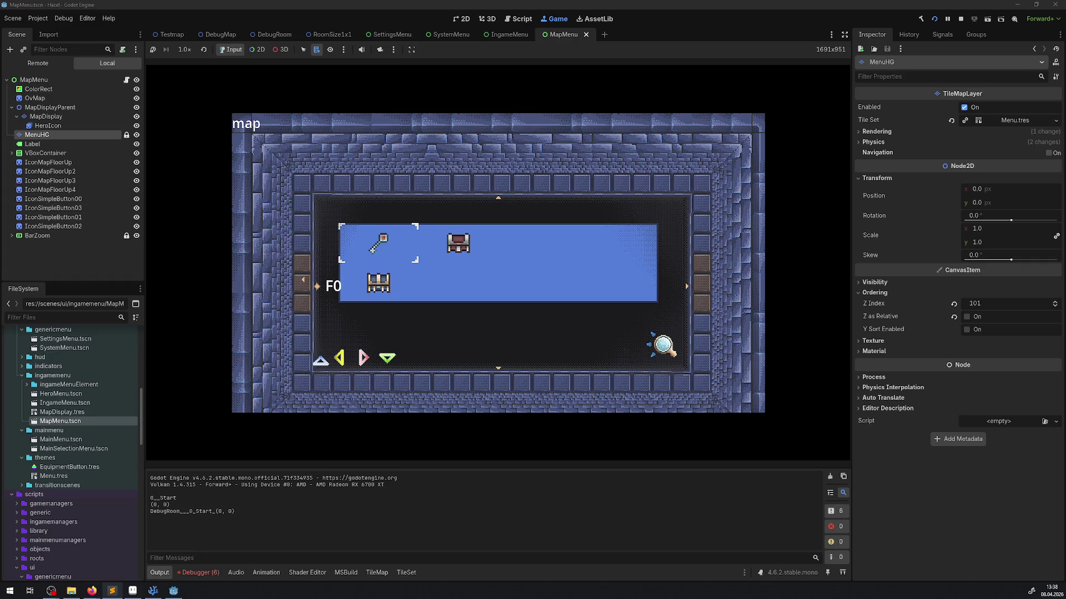
After reviewing the game's map screen, return to the MapDisplay.png sheet in Aseprite.
click(133, 591)
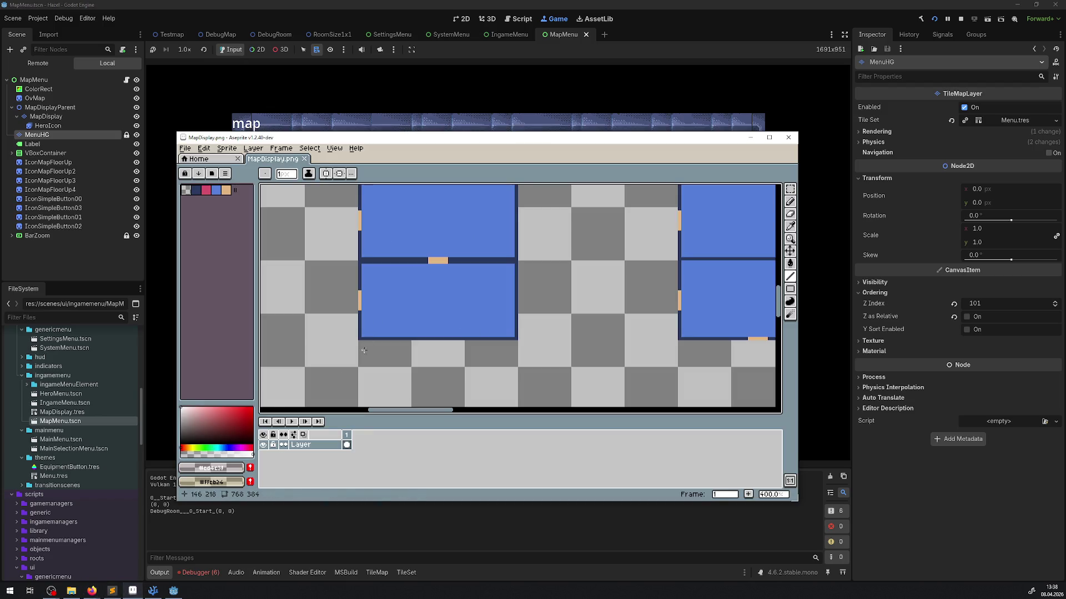
With the Filled Rectangle tool, draw a red block on MapDisplay.png's top-left tile.
mouse_move(795, 288)
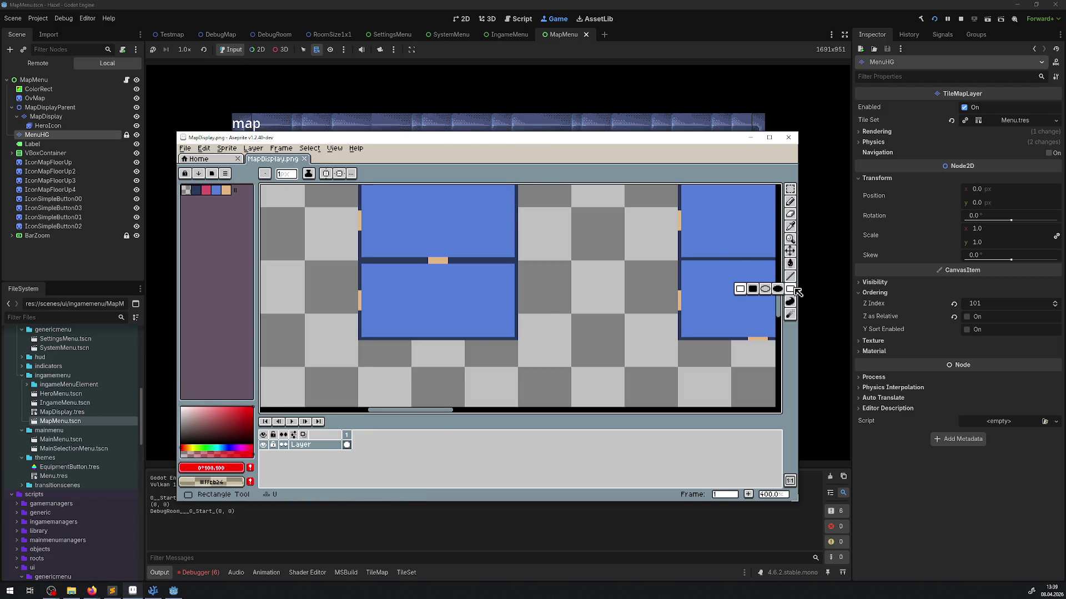
click(752, 289)
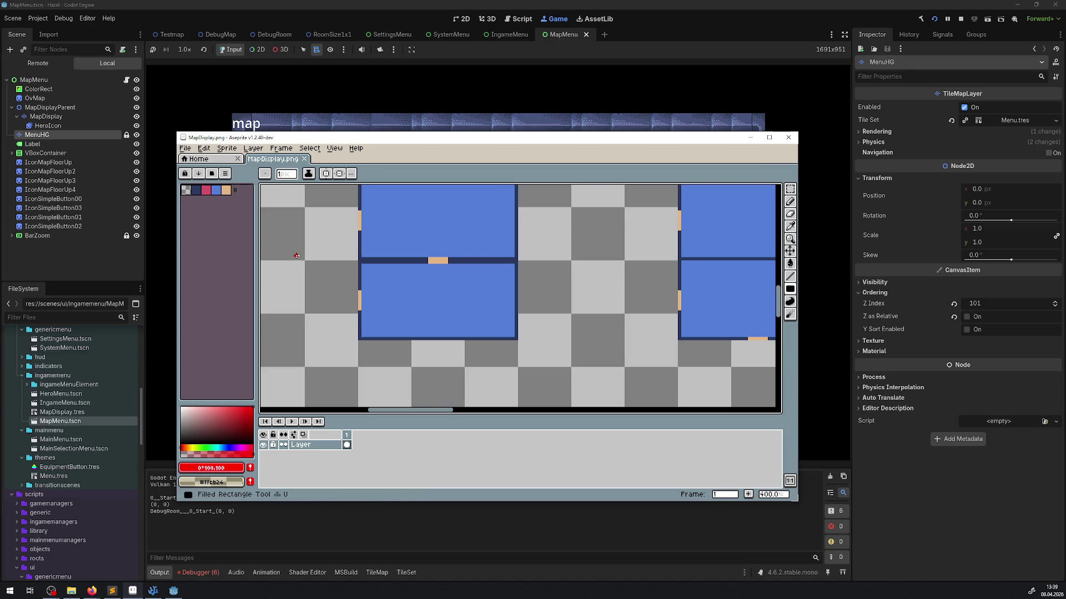
scroll(296, 256, down, 8)
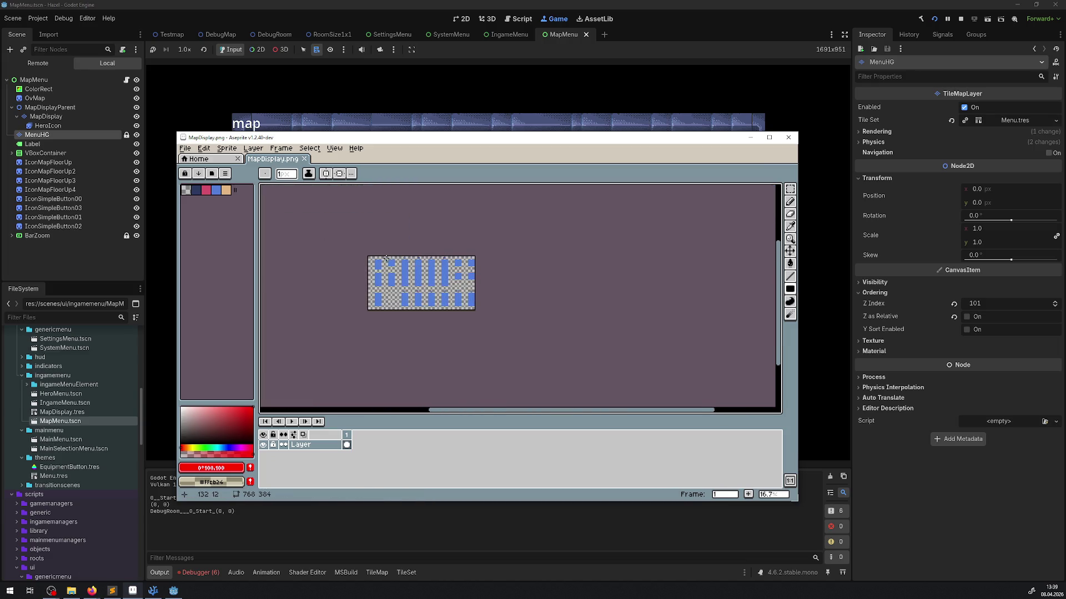
scroll(387, 257, up, 9)
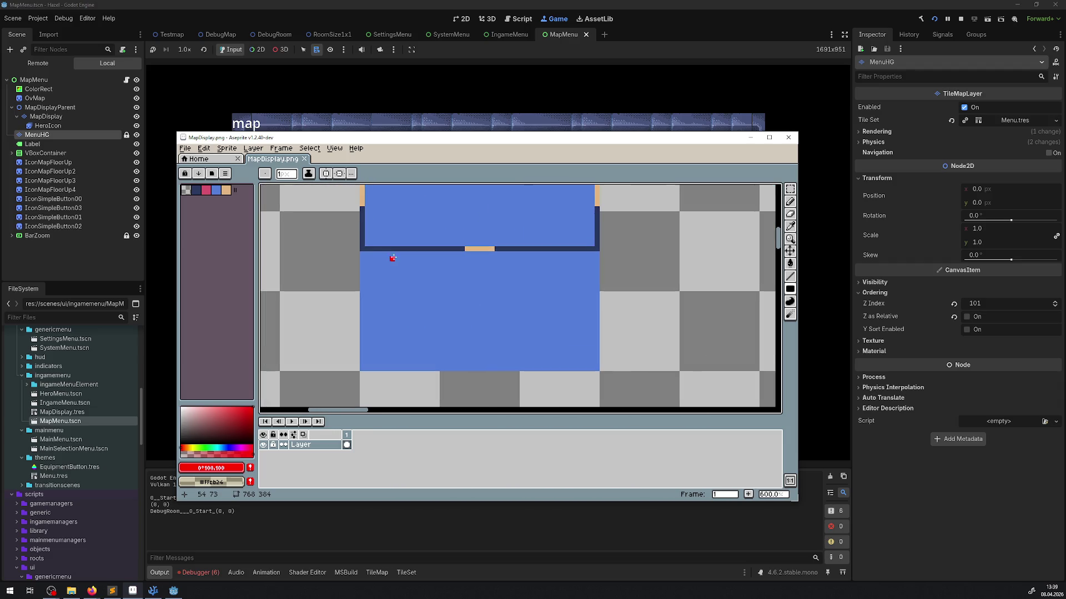
mouse_move(361, 253)
mouse_down()
mouse_move(552, 332)
mouse_move(362, 299)
mouse_move(518, 299)
mouse_move(520, 339)
mouse_up()
Draw a green filled rectangle in the red block's corner, then return to Godot.
scroll(526, 324, down, 6)
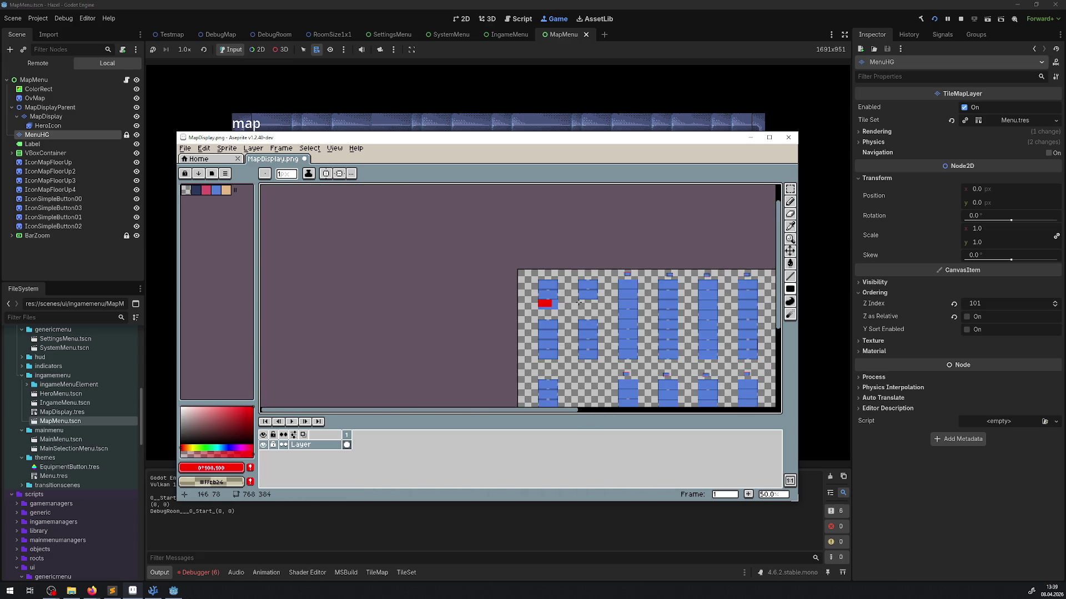
scroll(575, 309, up, 6)
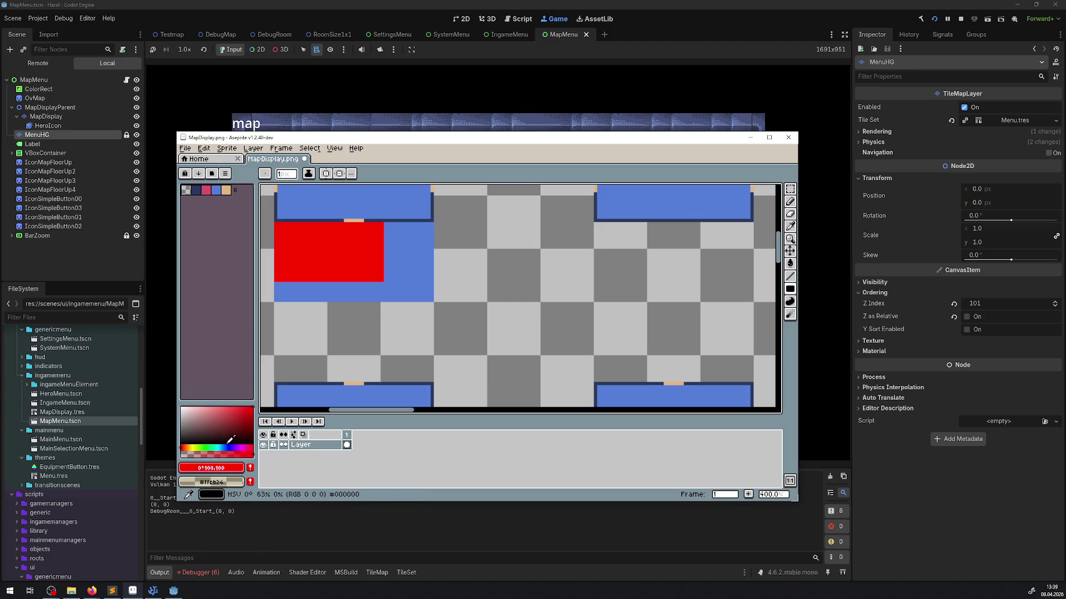
click(210, 448)
scroll(292, 240, up, 3)
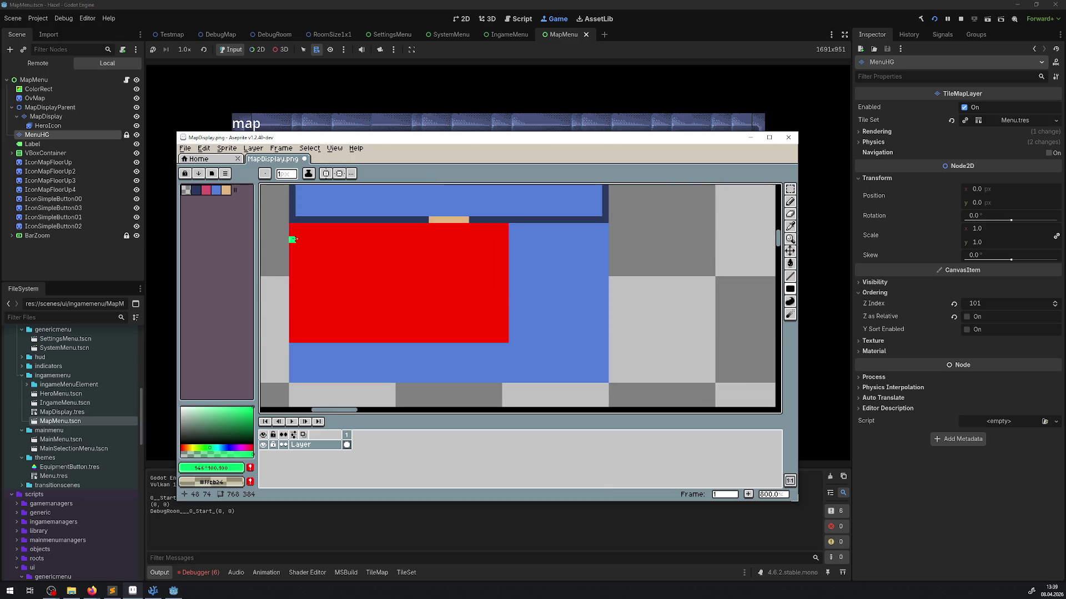
mouse_move(292, 226)
mouse_down()
mouse_move(431, 280)
mouse_move(442, 299)
mouse_up()
scroll(535, 290, down, 4)
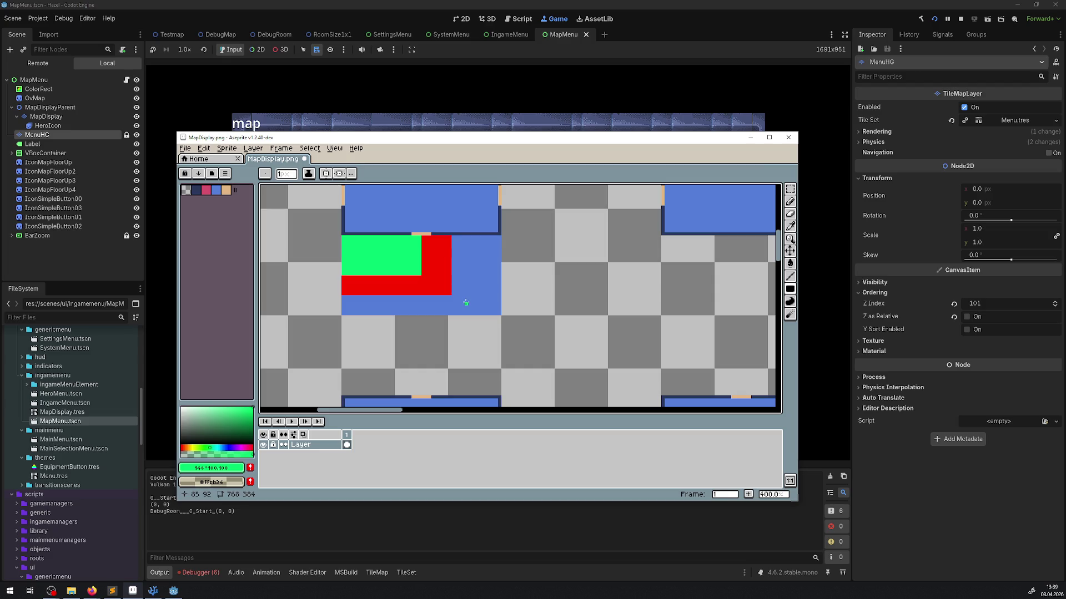
click(622, 44)
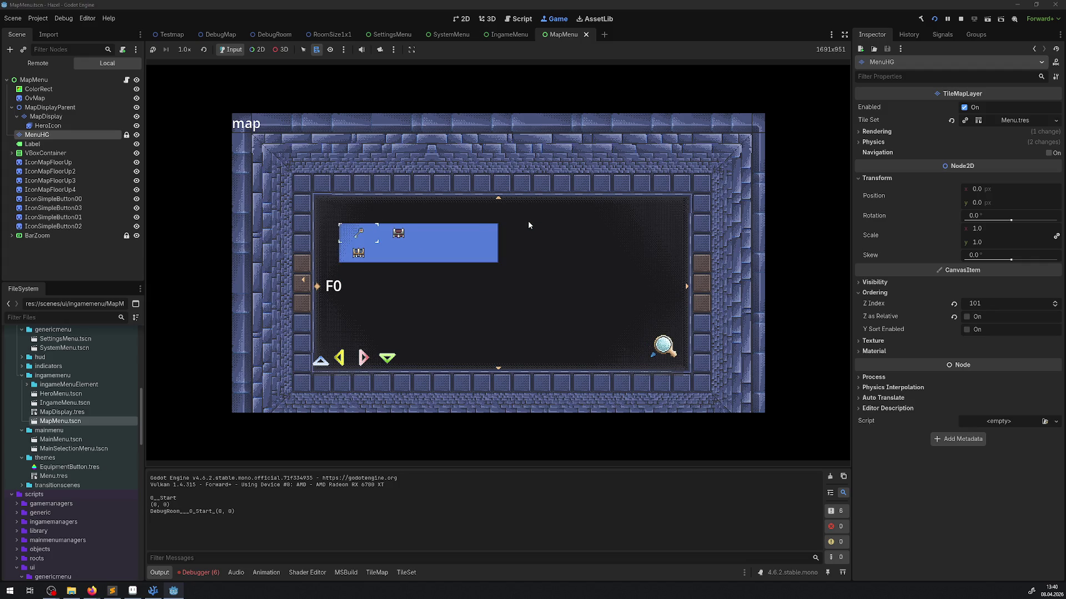
scroll(528, 224, up, 2)
scroll(528, 224, down, 2)
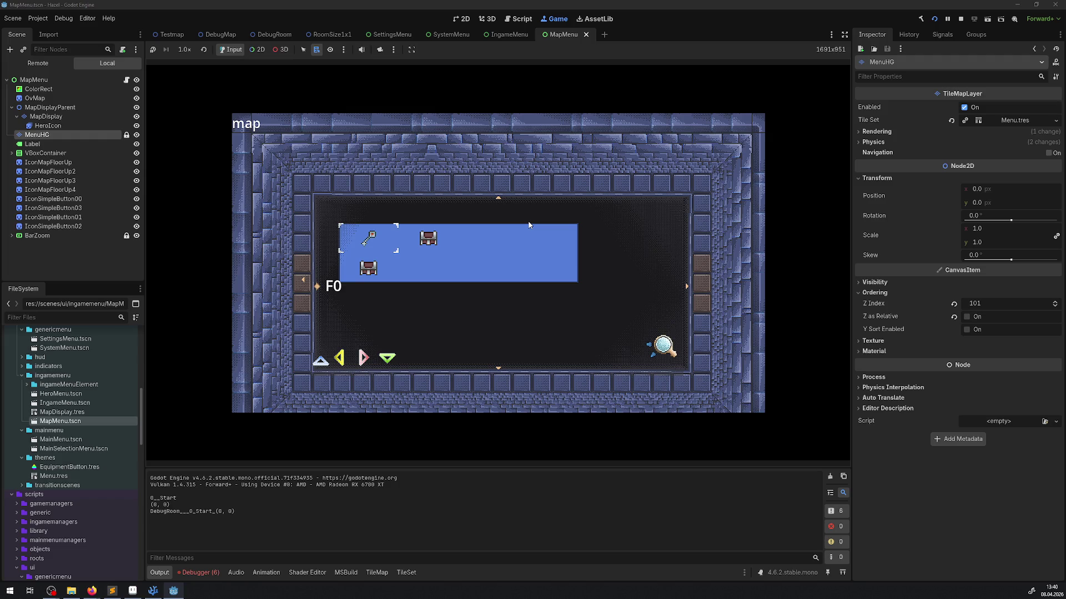
scroll(528, 225, down, 1)
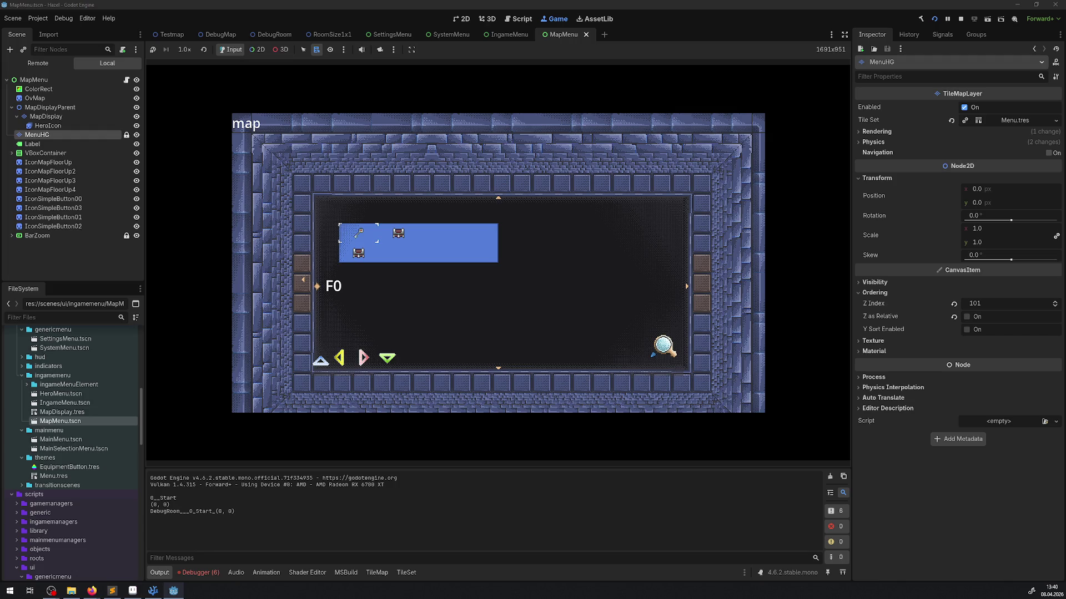
click(544, 281)
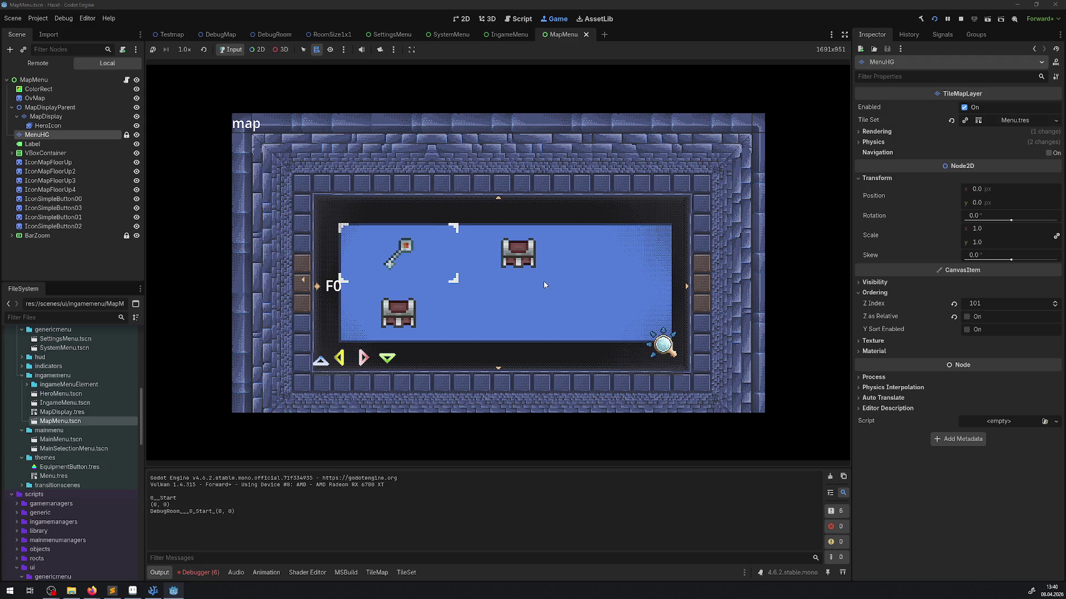
click(544, 280)
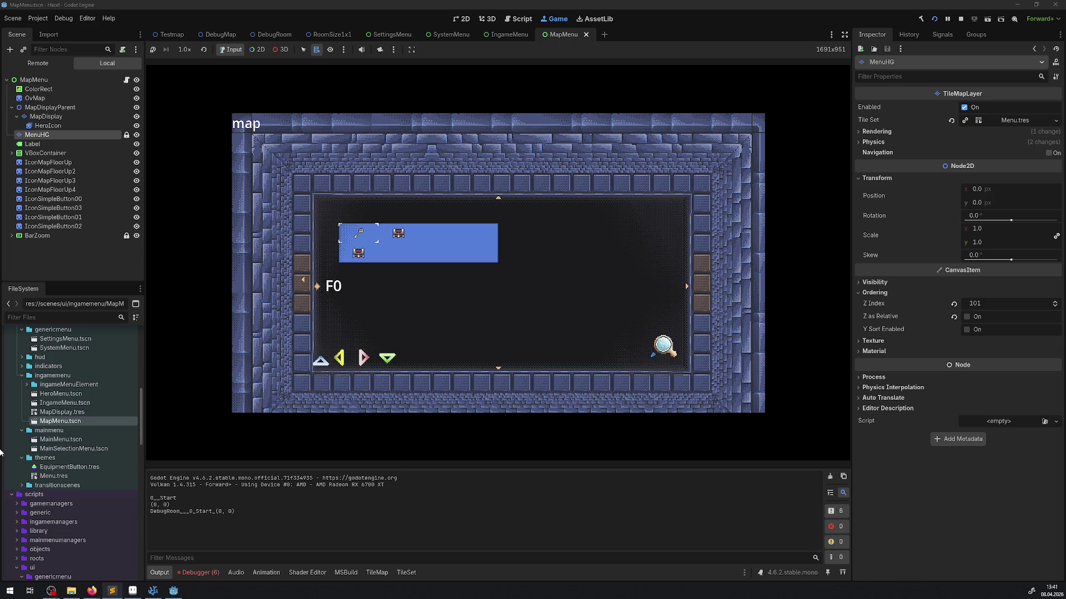
Back in Aseprite, switch the colour to yellow and try a block at the green corner, undoing it.
click(133, 591)
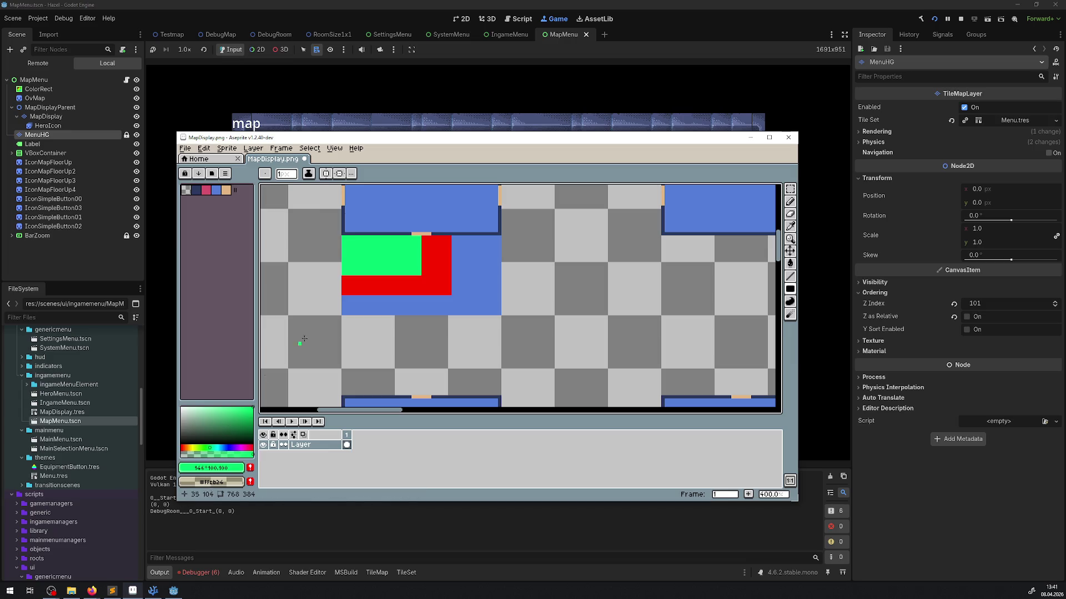
scroll(404, 225, up, 2)
drag(358, 303, 373, 269)
drag(217, 446, 193, 446)
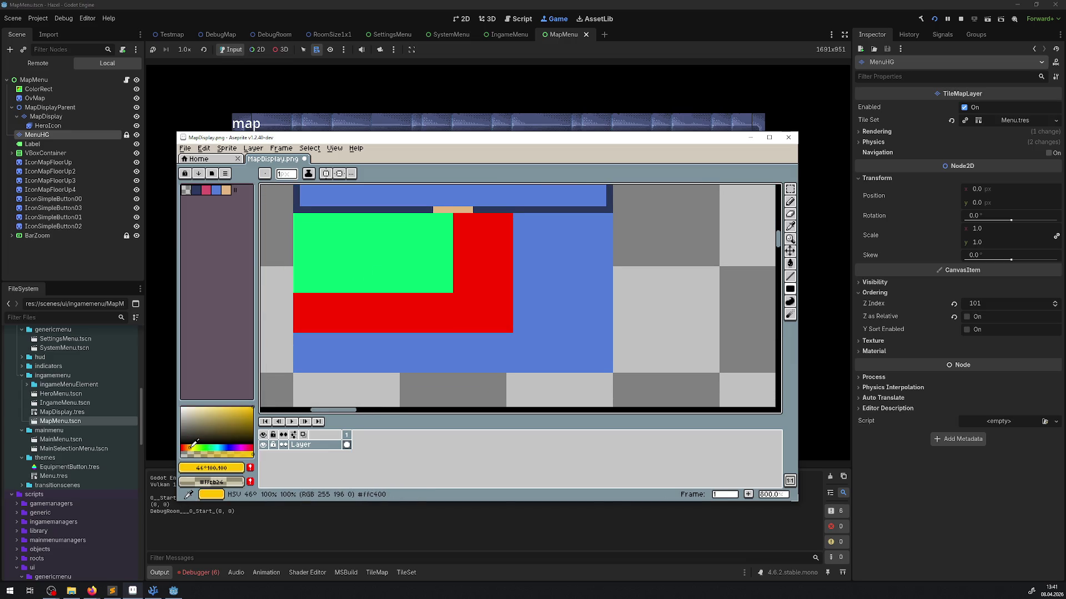
drag(297, 216, 482, 309)
key(Escape)
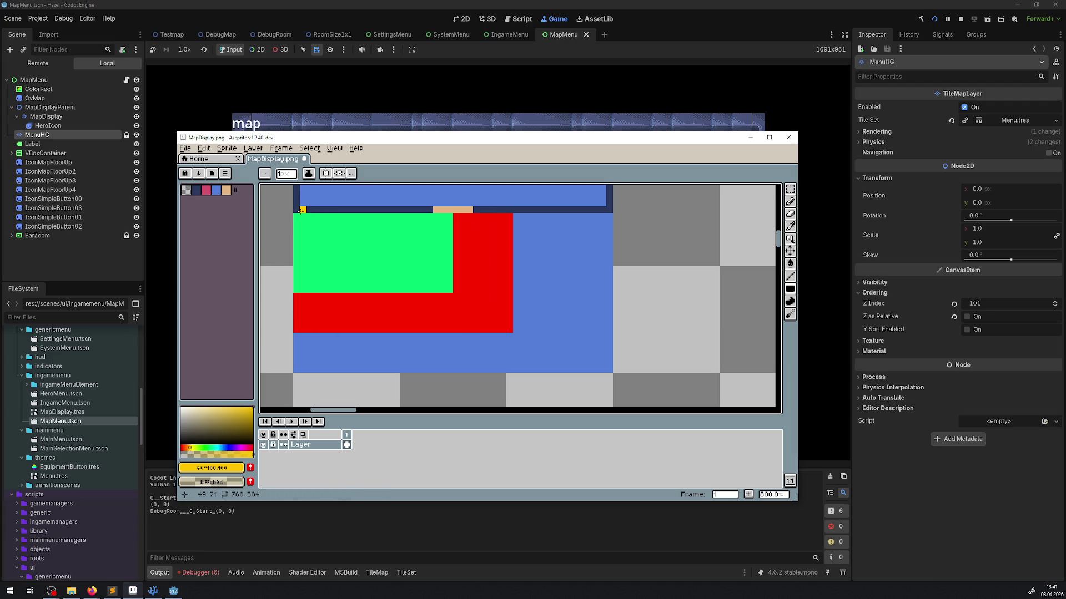
mouse_move(297, 217)
mouse_down()
mouse_move(479, 309)
mouse_move(294, 294)
mouse_up()
key(ctrl+z)
Paint yellow strips right of the green block and into the red area, undoing stray fills.
drag(475, 289, 460, 219)
scroll(571, 242, down, 5)
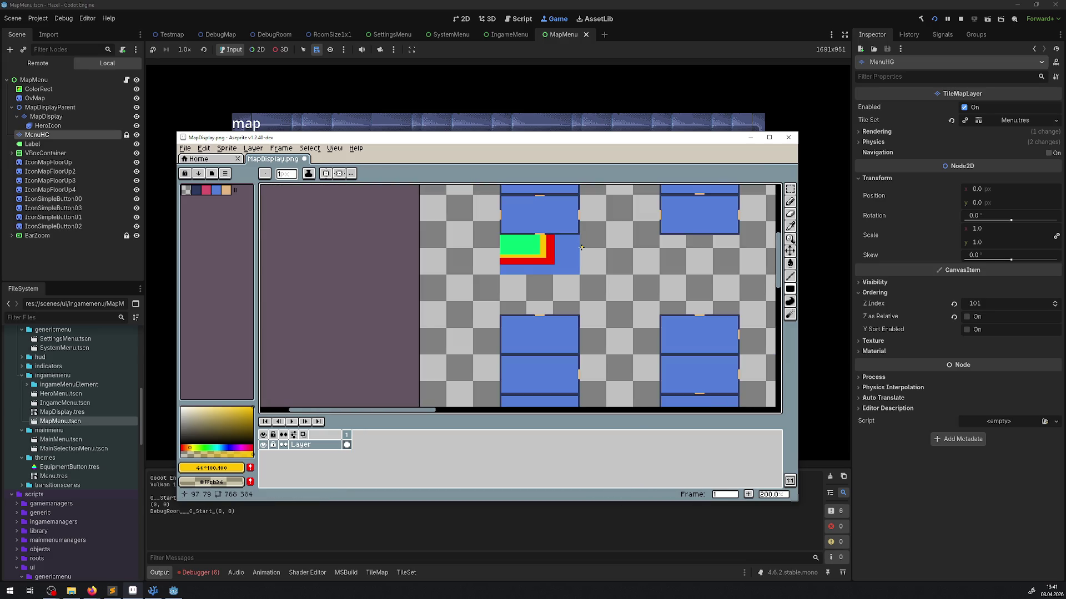
scroll(569, 247, up, 6)
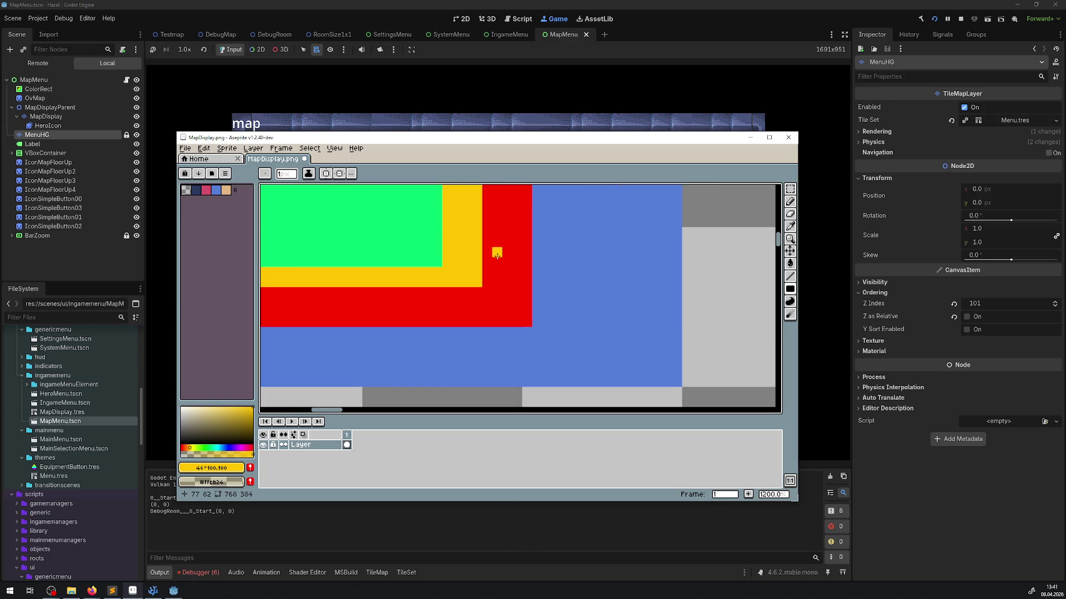
drag(475, 237, 484, 266)
mouse_move(536, 352)
mouse_down()
mouse_move(506, 334)
mouse_move(340, 289)
mouse_move(401, 286)
mouse_move(501, 328)
mouse_up()
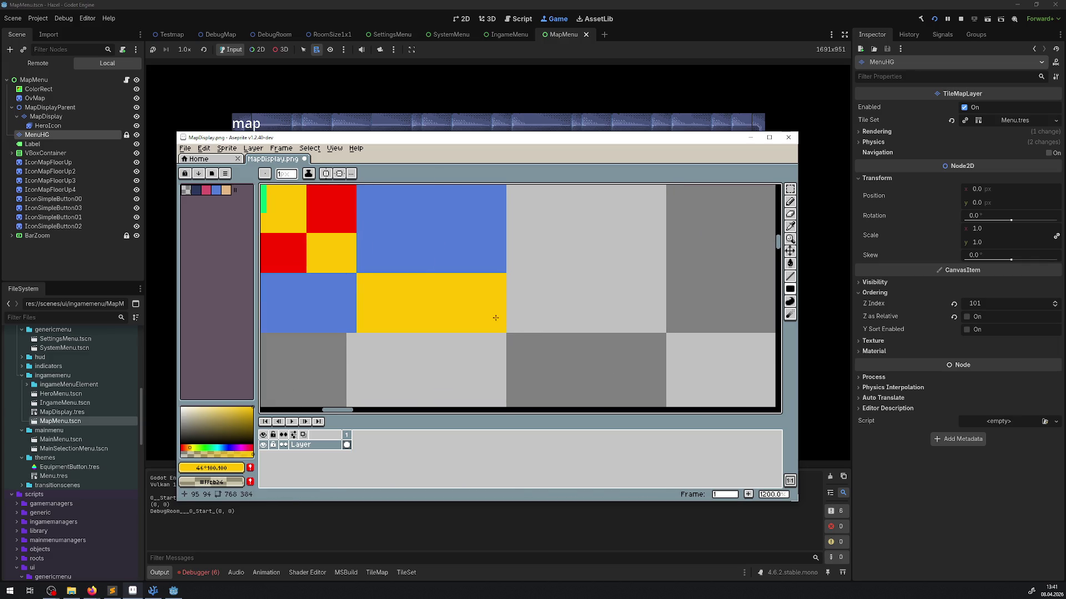
drag(380, 235, 469, 259)
scroll(469, 260, down, 4)
key(ctrl+z)
key(ctrl+z)
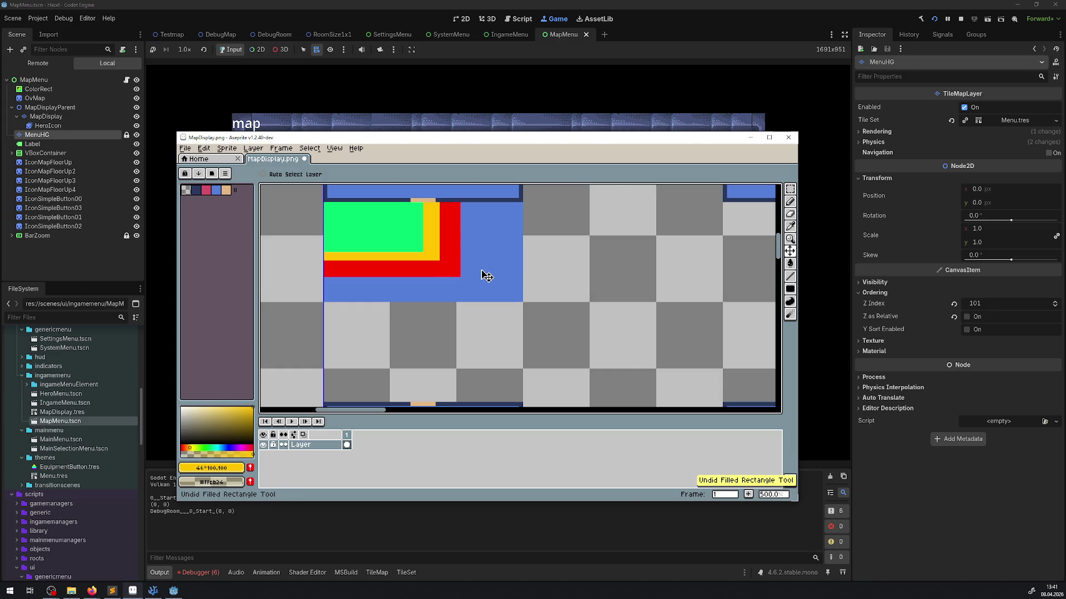
click(91, 591)
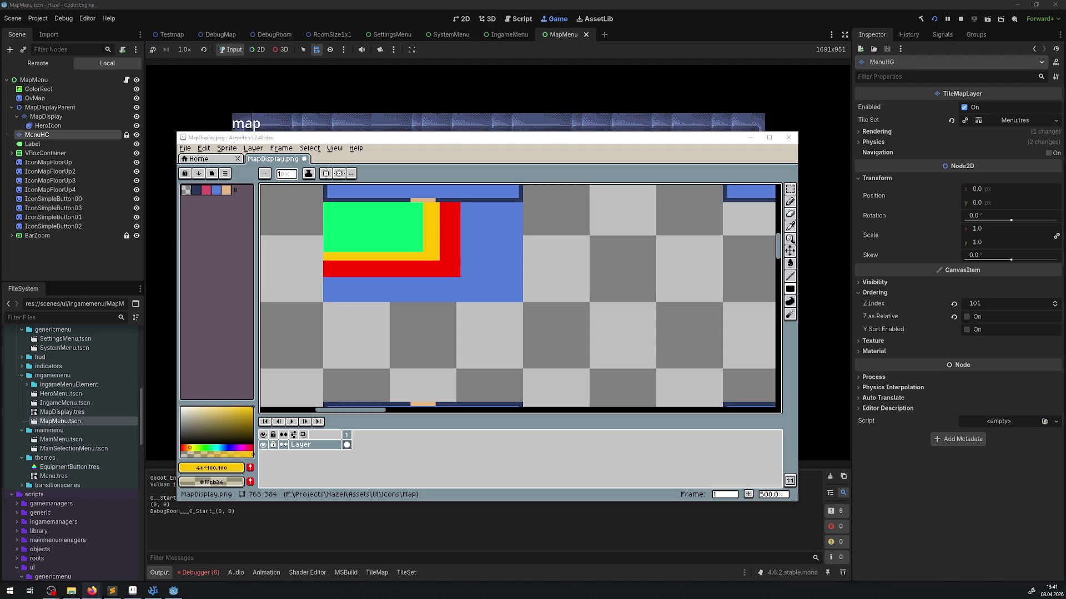
drag(501, 250, 499, 266)
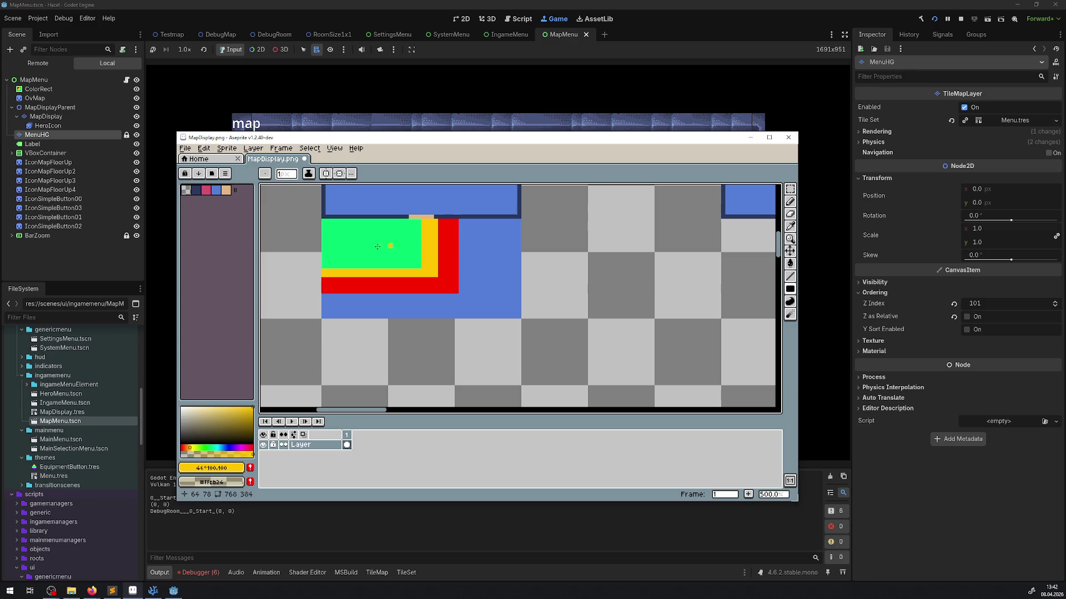
scroll(377, 246, up, 2)
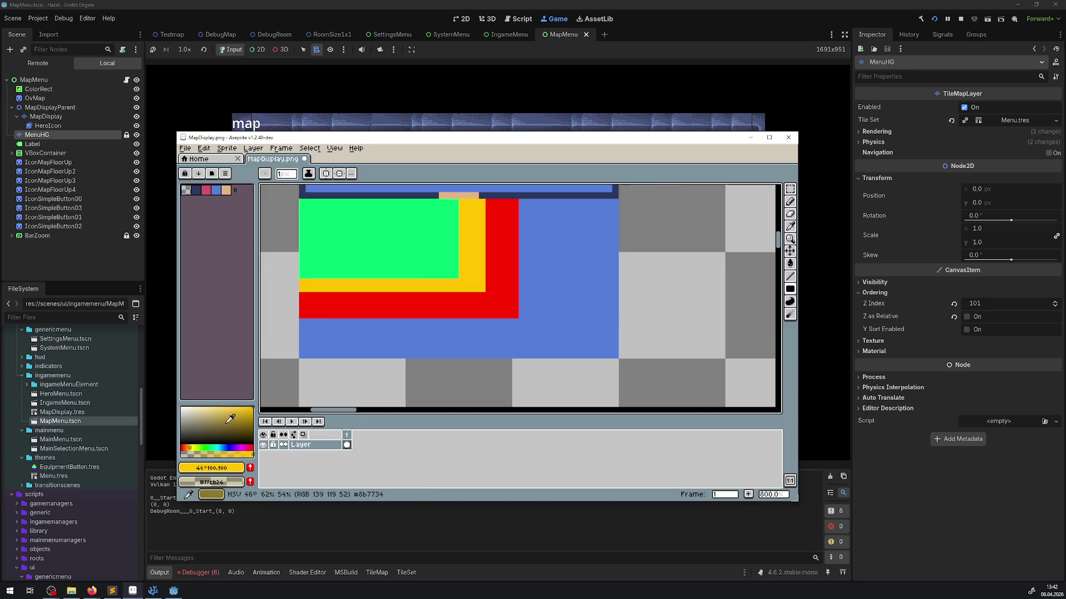
On a new layer, draw a dark grey square over the coloured blocks and shift it up-left.
key(ctrl+shift+n)
drag(233, 422, 180, 436)
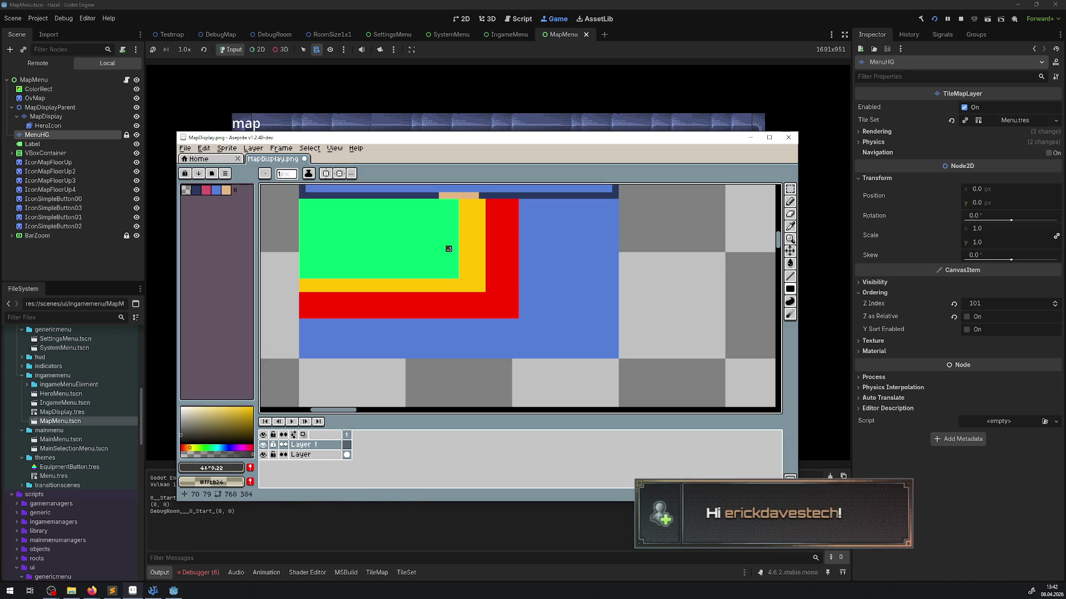
mouse_move(394, 215)
mouse_down()
mouse_move(396, 239)
mouse_move(467, 284)
mouse_move(453, 269)
mouse_move(484, 318)
mouse_move(498, 318)
mouse_up()
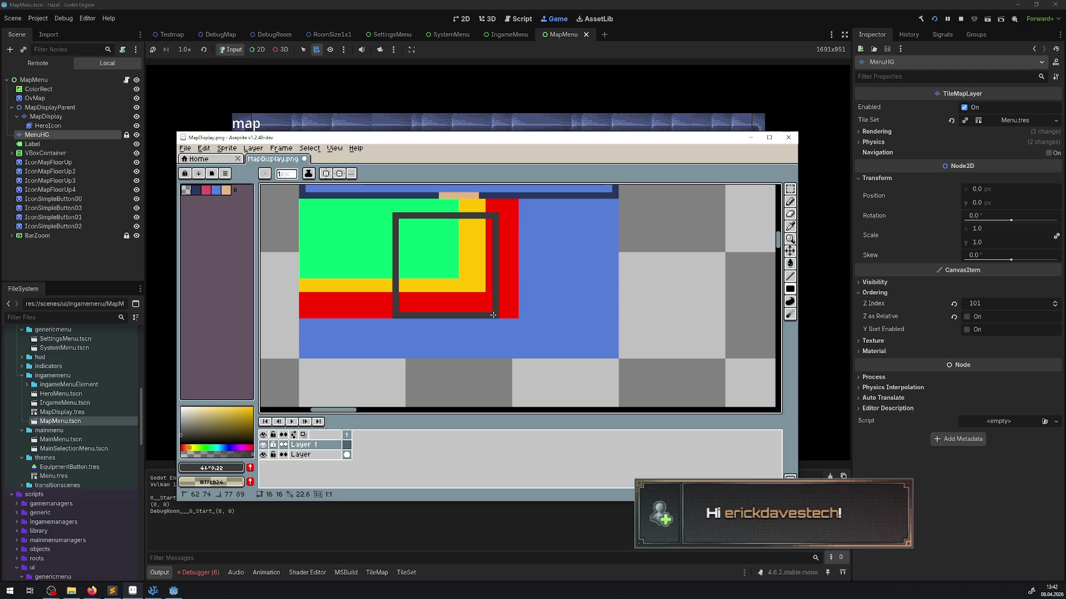
click(479, 297)
click(790, 251)
drag(451, 284, 397, 264)
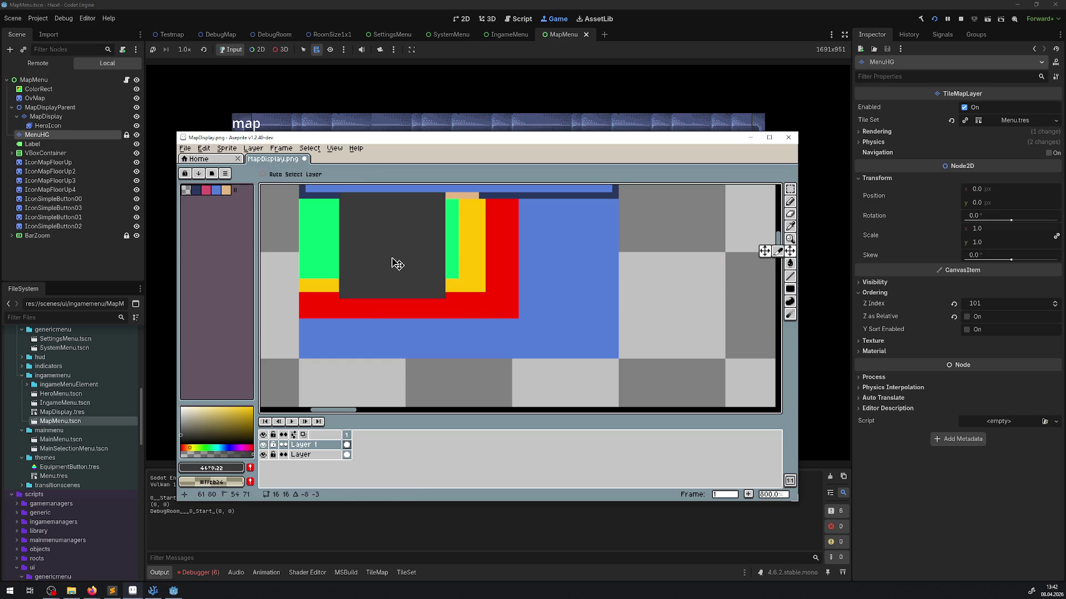
Open Icon_MapBombIndicator.png from the Map folder, then move MapDisplay's dark square right and down.
click(196, 159)
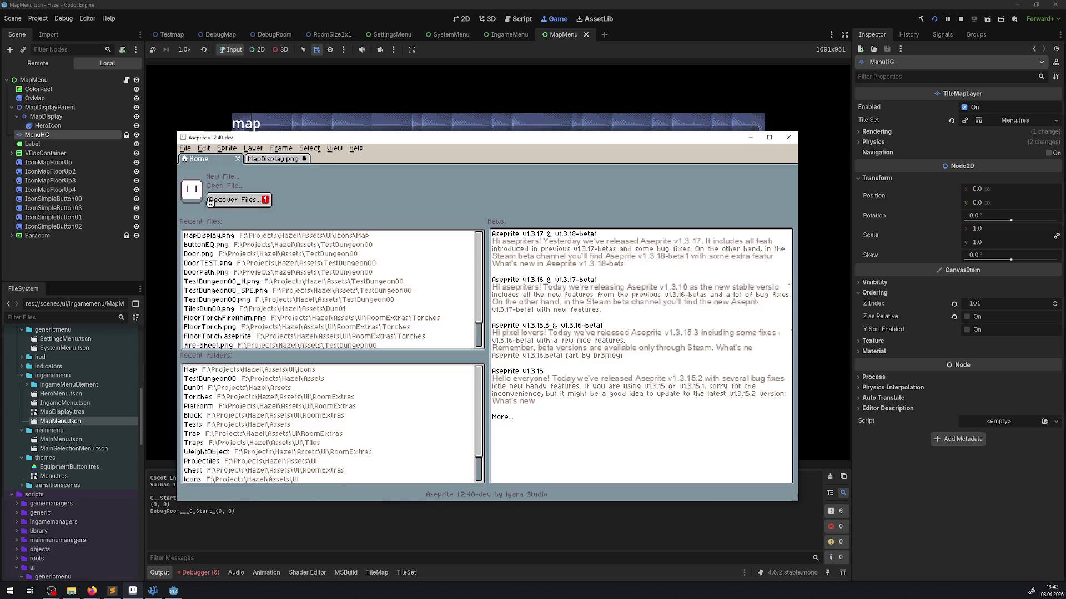
click(222, 369)
double_click(473, 244)
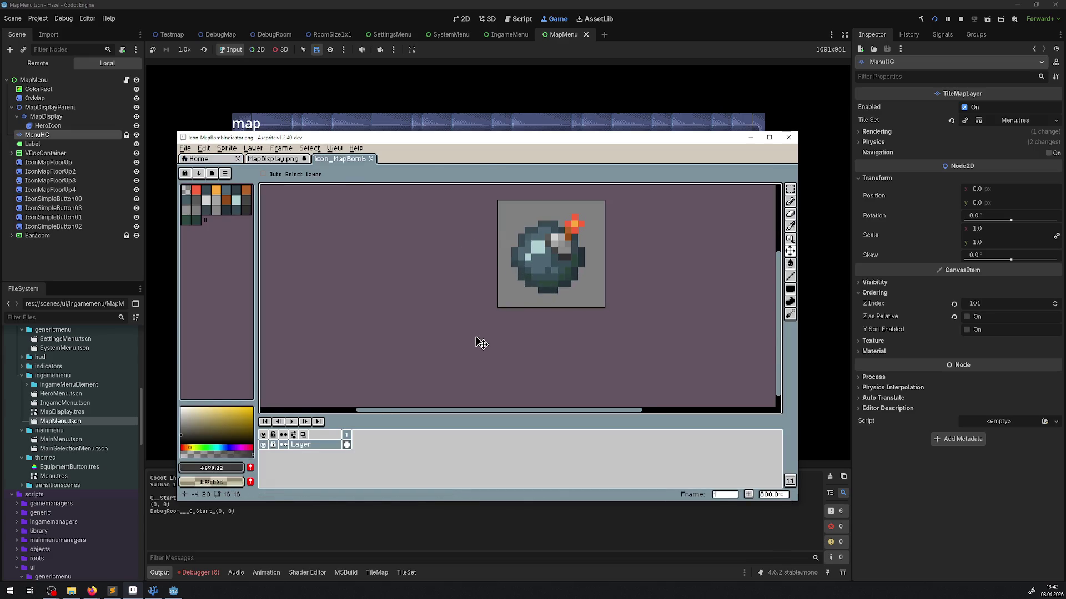
click(264, 159)
mouse_move(411, 253)
mouse_down()
mouse_move(488, 278)
mouse_move(473, 286)
mouse_move(399, 262)
mouse_move(417, 261)
mouse_up()
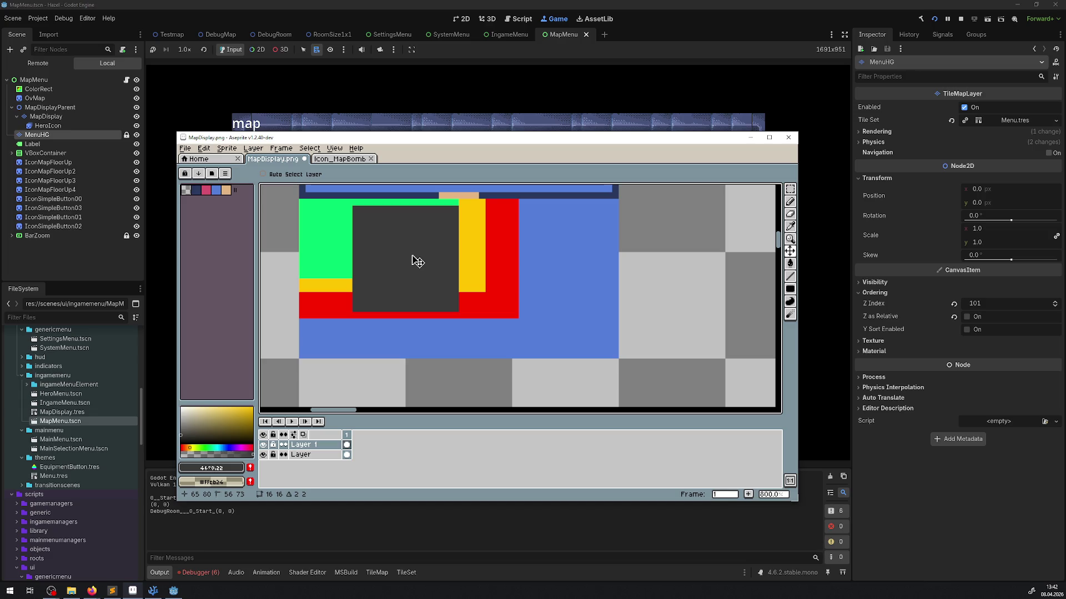
drag(412, 256, 470, 275)
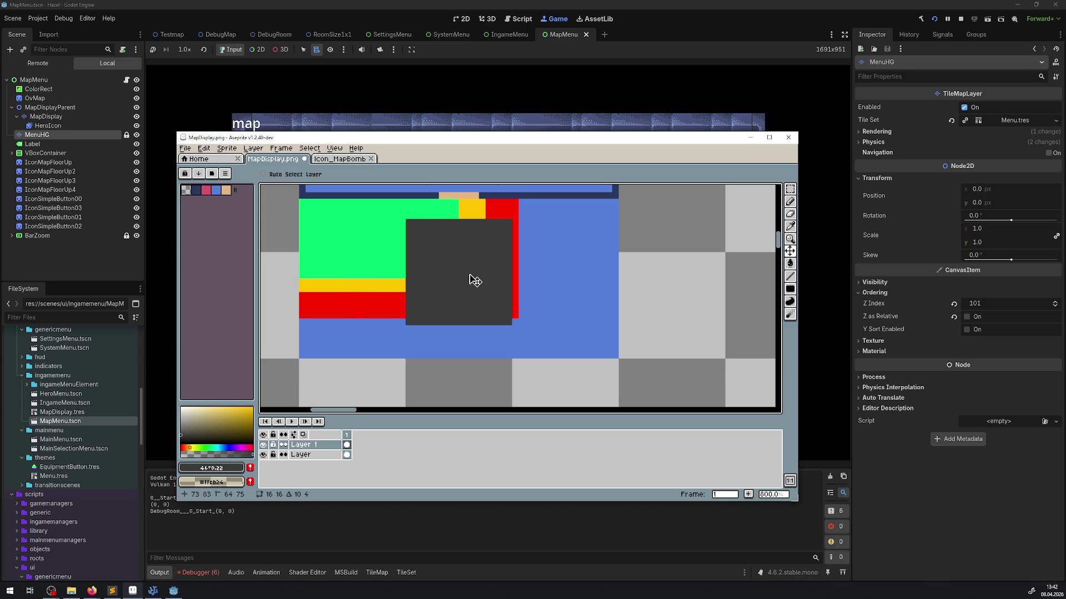
Inspect the bomb icon, move the dark square back up-left, and browse the Map icons folder.
click(349, 160)
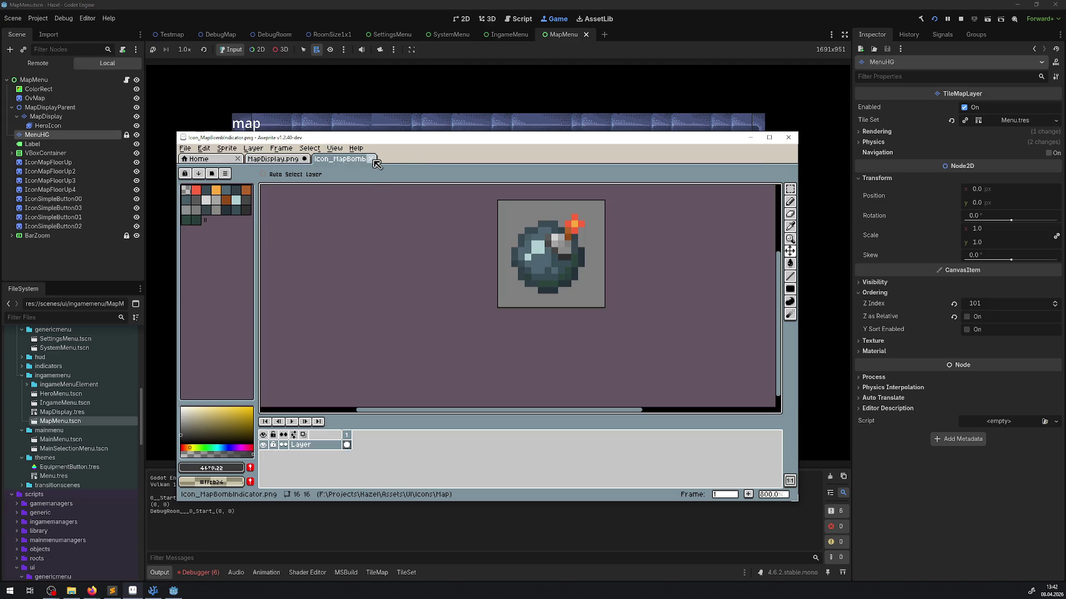
scroll(623, 280, up, 5)
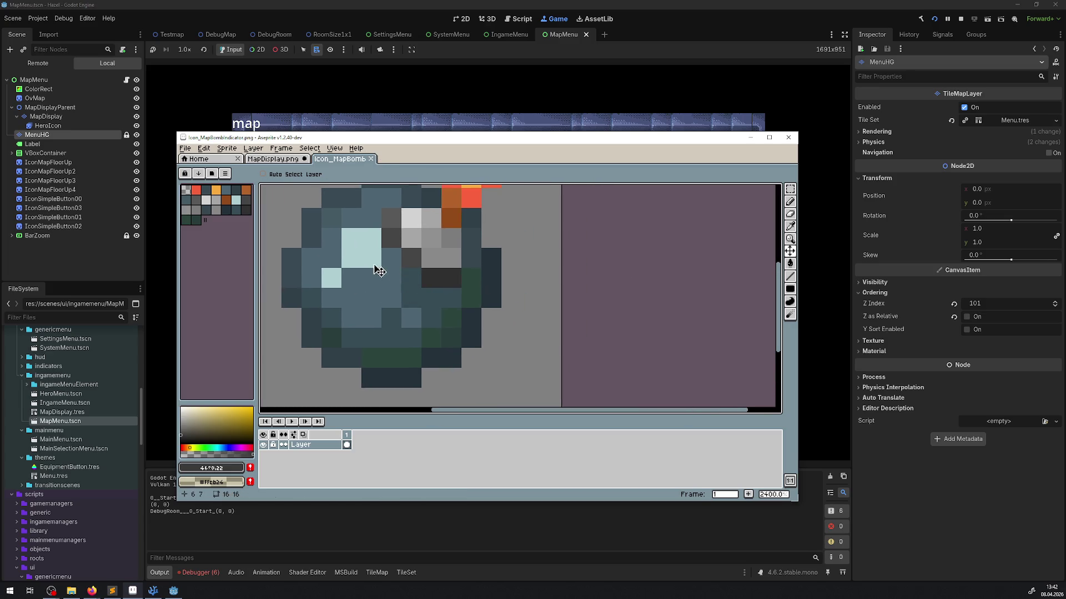
scroll(376, 266, down, 2)
scroll(441, 247, up, 1)
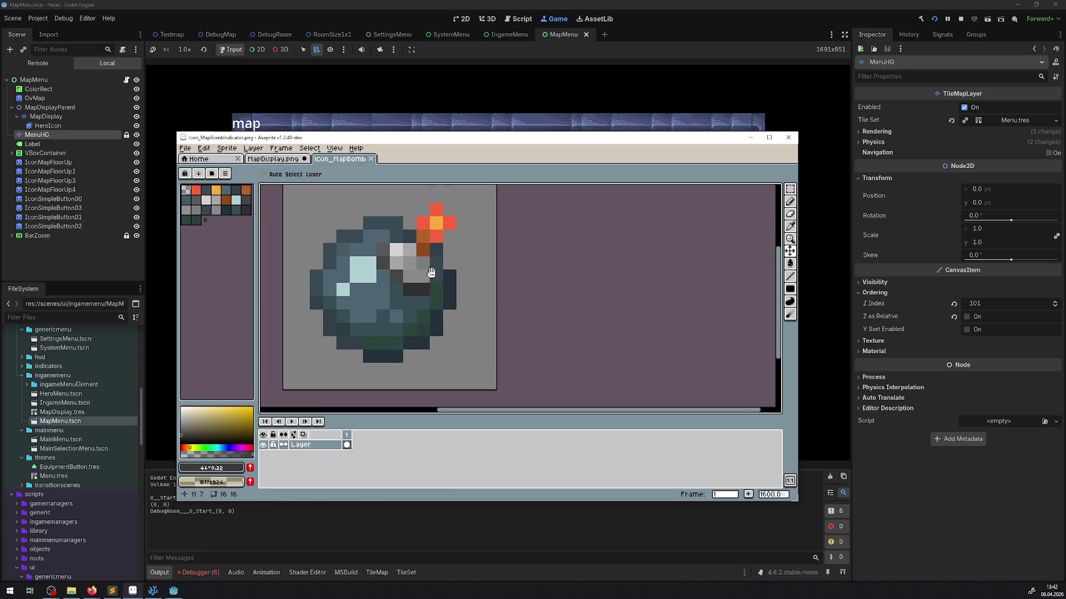
scroll(375, 222, up, 2)
click(281, 160)
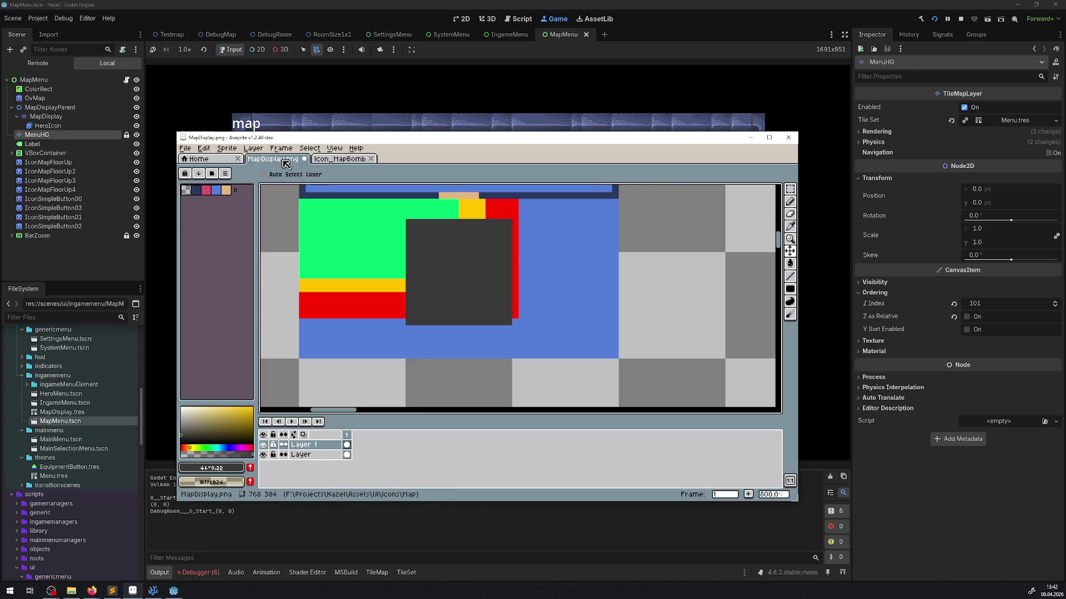
mouse_move(461, 260)
mouse_down()
mouse_move(403, 255)
mouse_move(413, 260)
mouse_up()
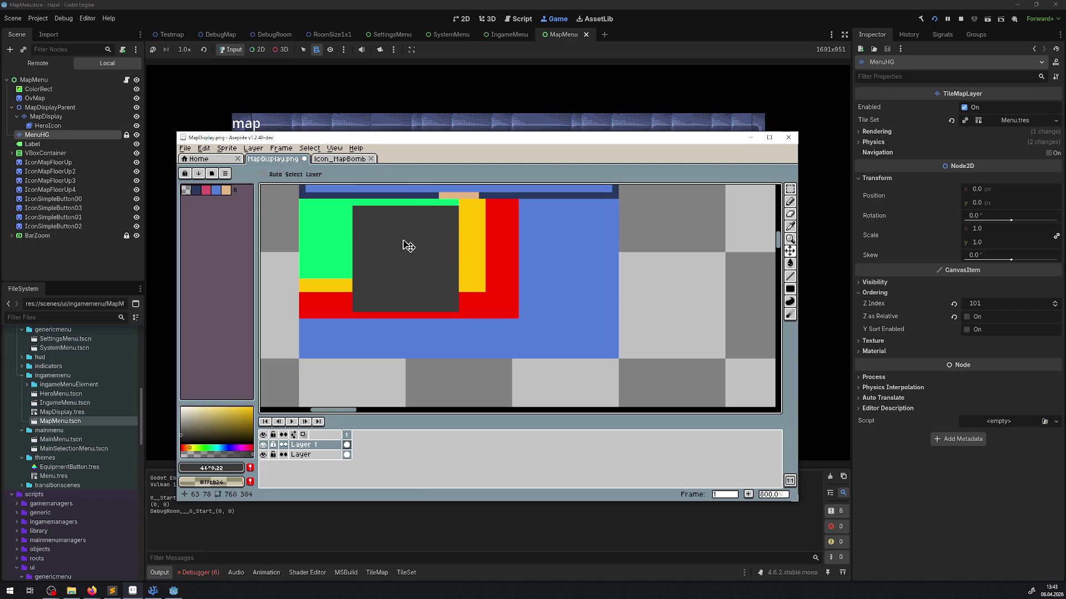
click(194, 161)
click(255, 380)
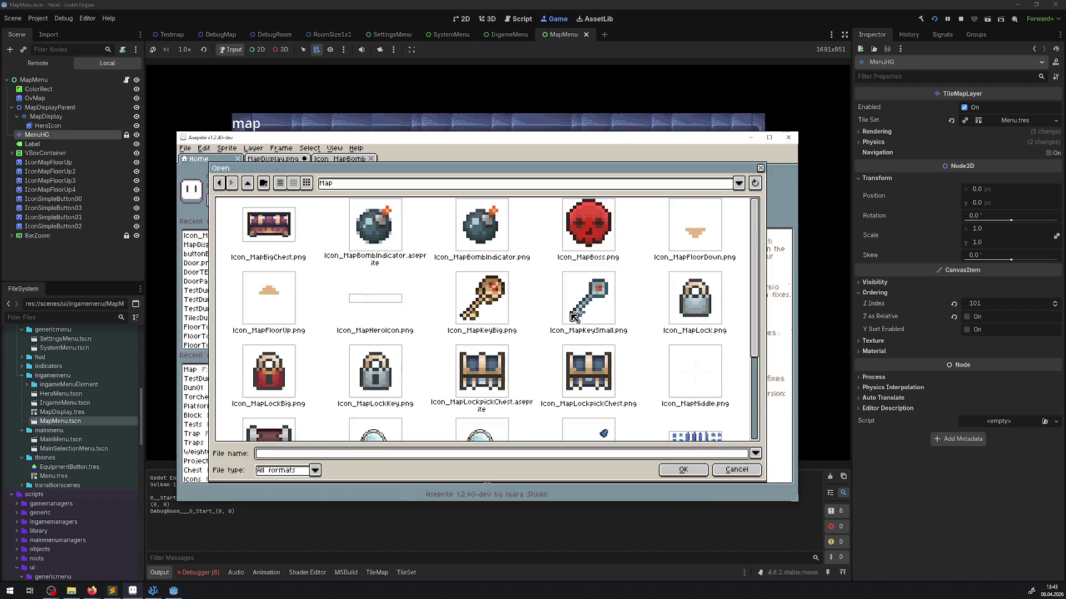
Open Icon_MapLockpickChest.png, look it over, and close it.
scroll(482, 379, down, 3)
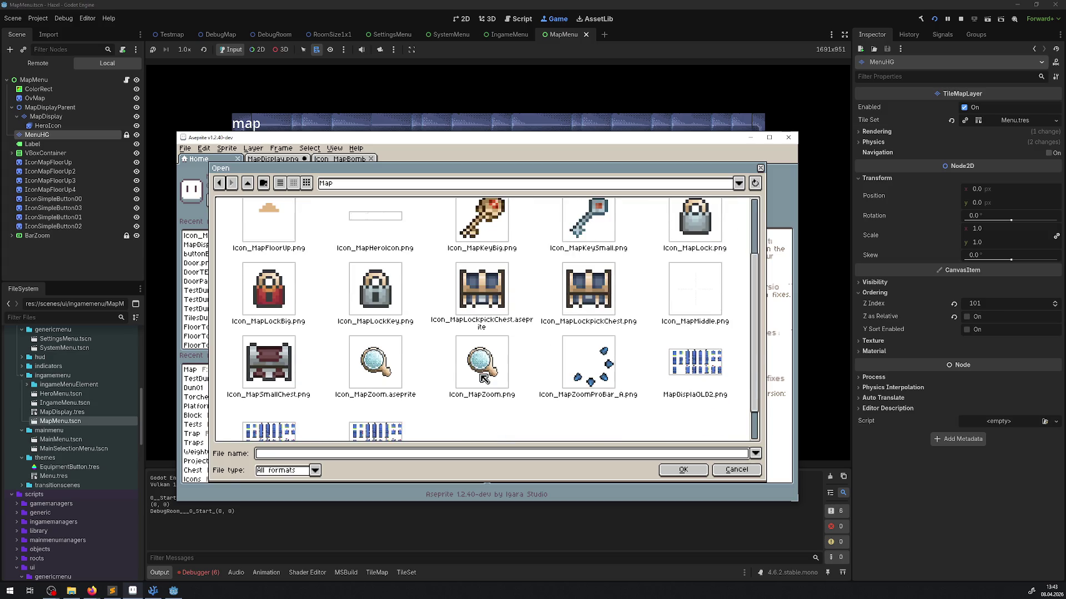
double_click(613, 294)
scroll(533, 304, up, 5)
scroll(528, 308, up, 4)
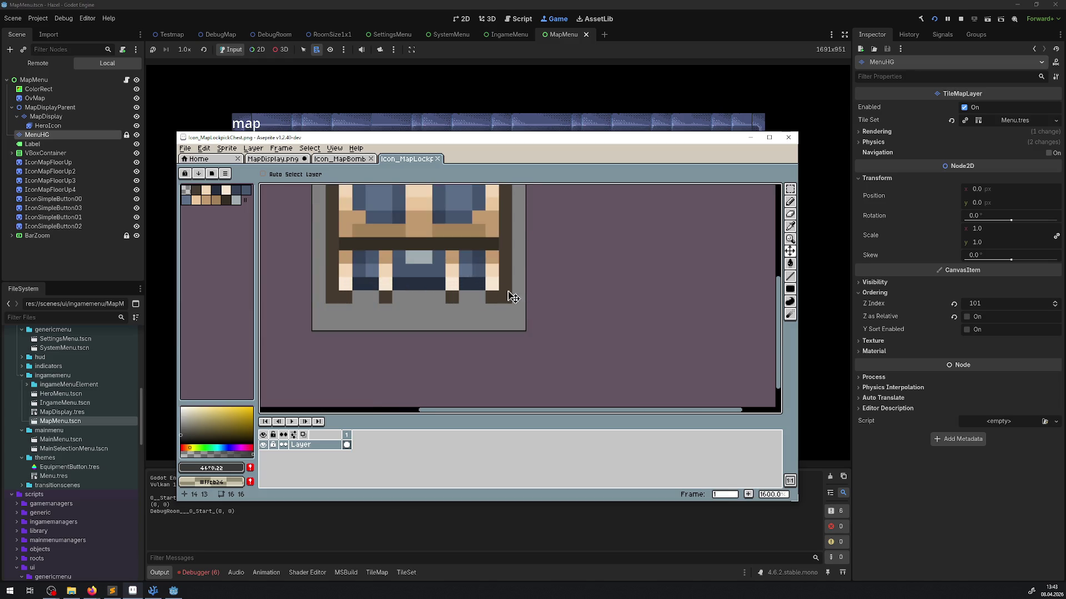
scroll(487, 281, up, 3)
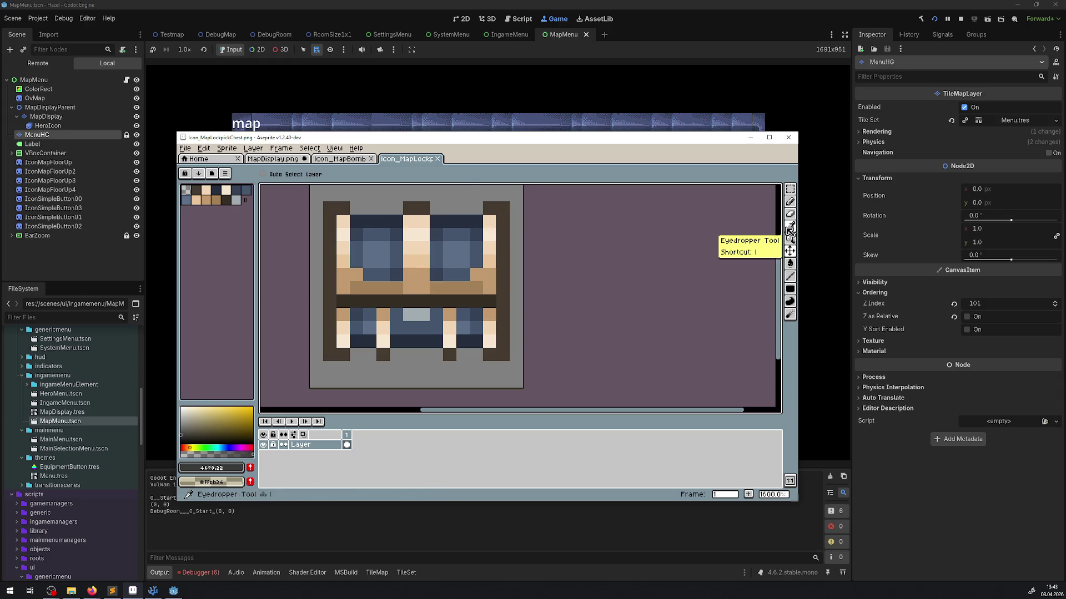
click(437, 158)
Open and inspect Icon_MapKeyBig.png, then close it and the bomb icon.
click(197, 159)
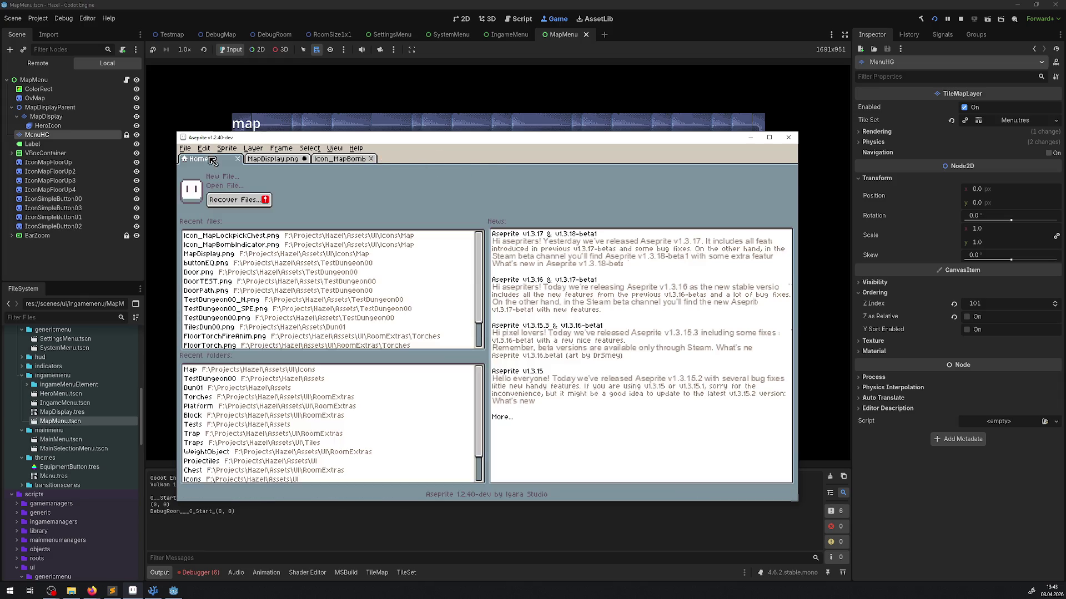
click(264, 380)
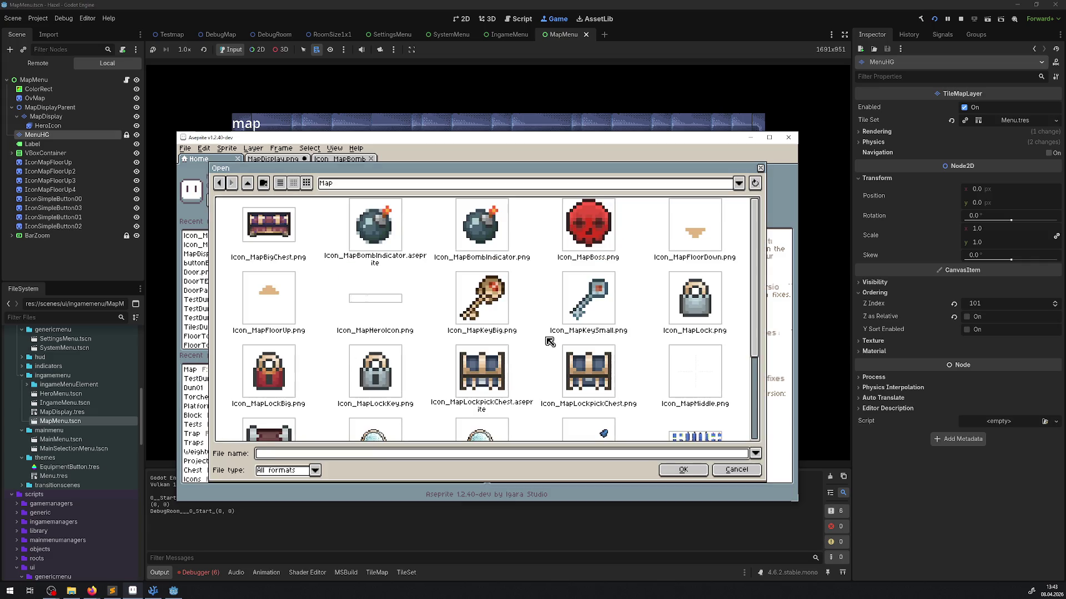
click(493, 301)
double_click(493, 302)
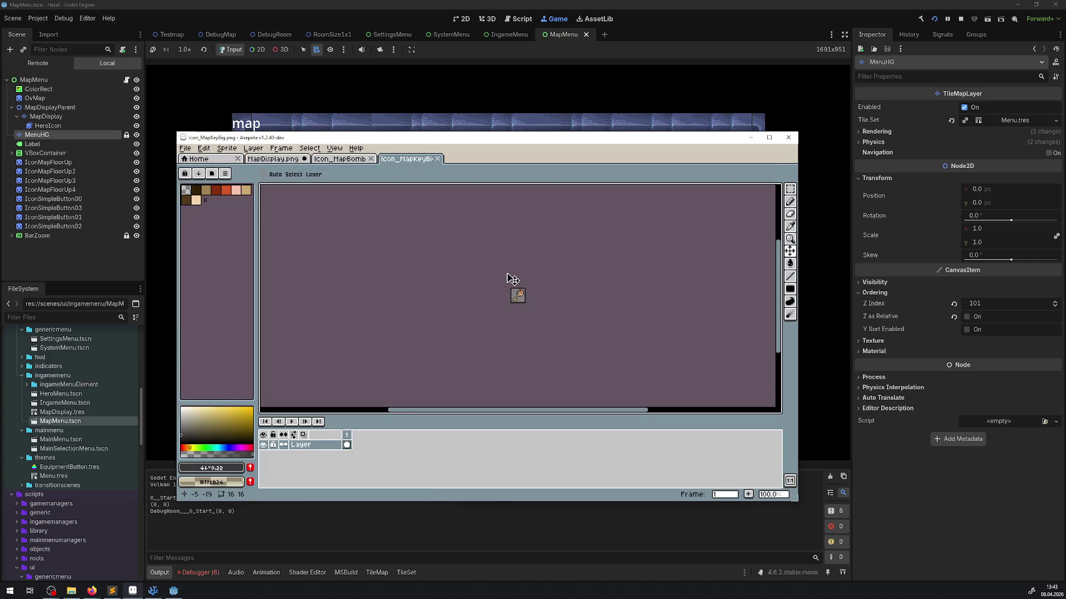
drag(488, 267, 481, 312)
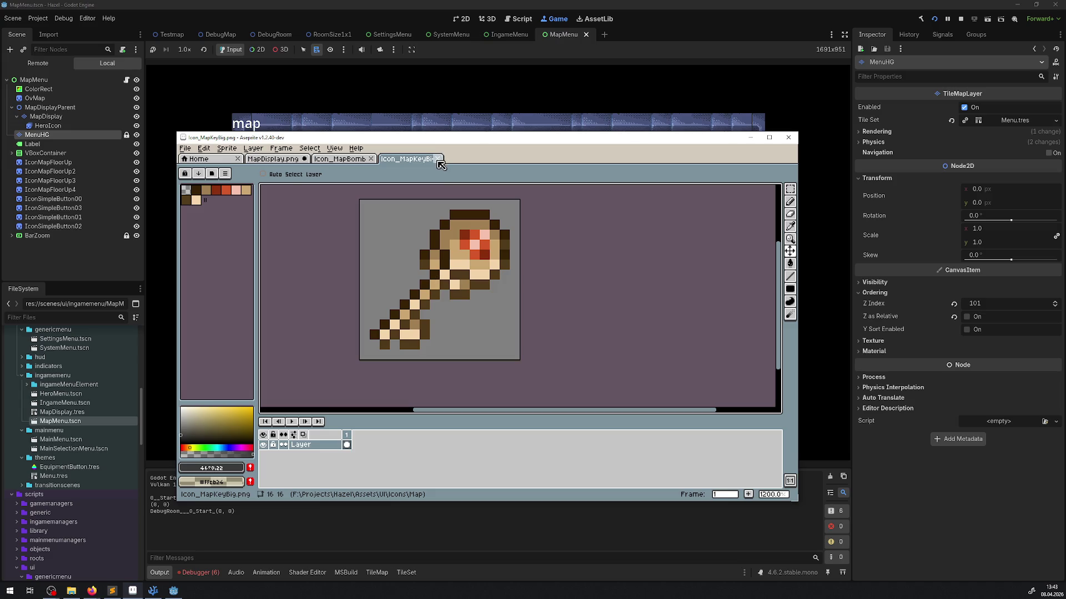
click(438, 159)
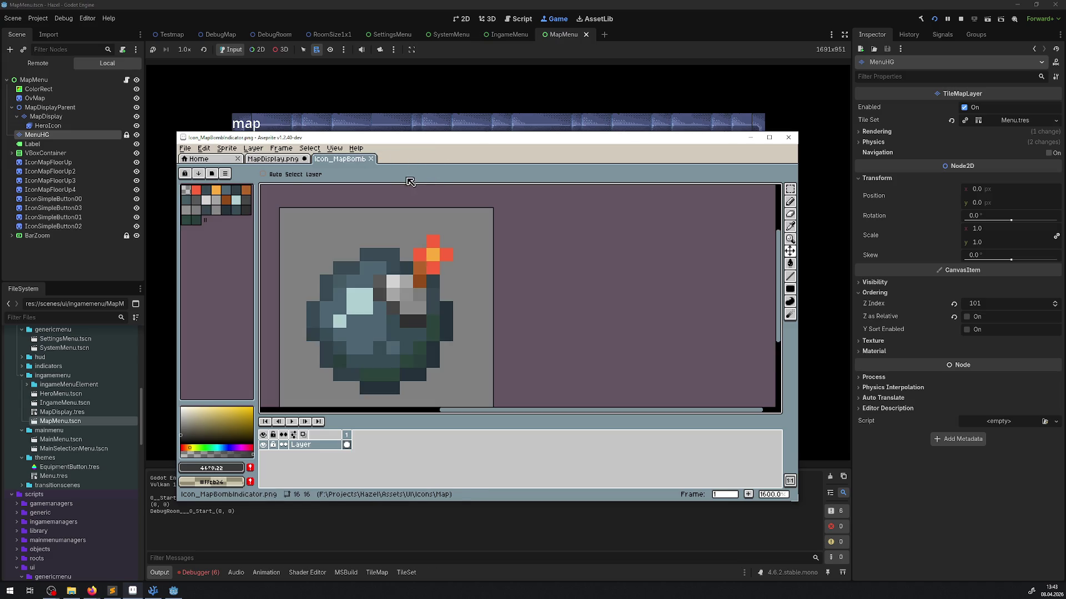
click(370, 158)
Undo the dark square's changes and draw a new dark grey rectangle over the green area.
drag(438, 281, 417, 309)
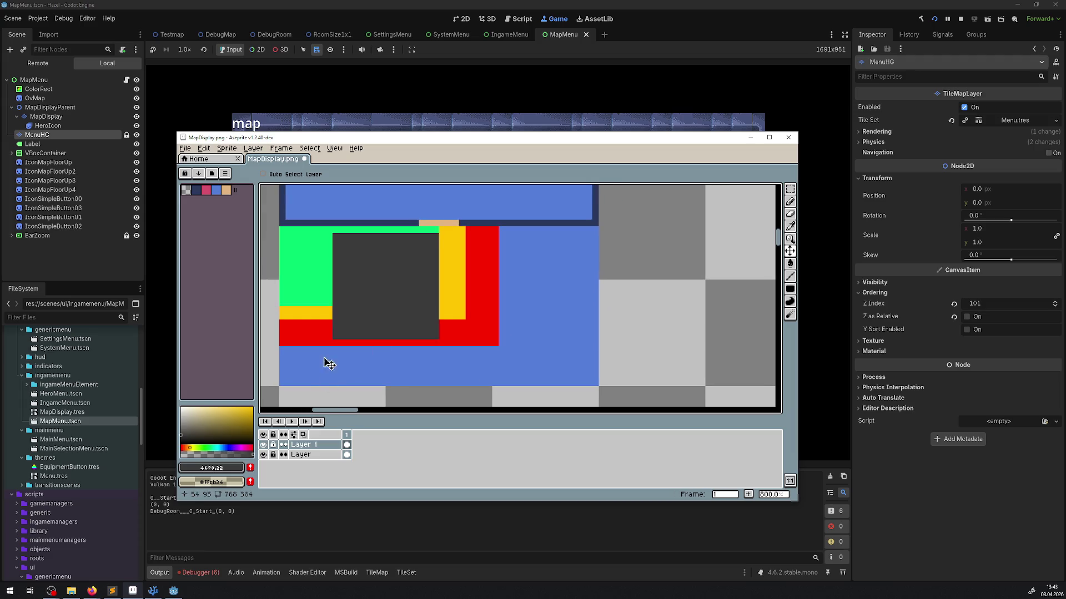
key(ctrl+z)
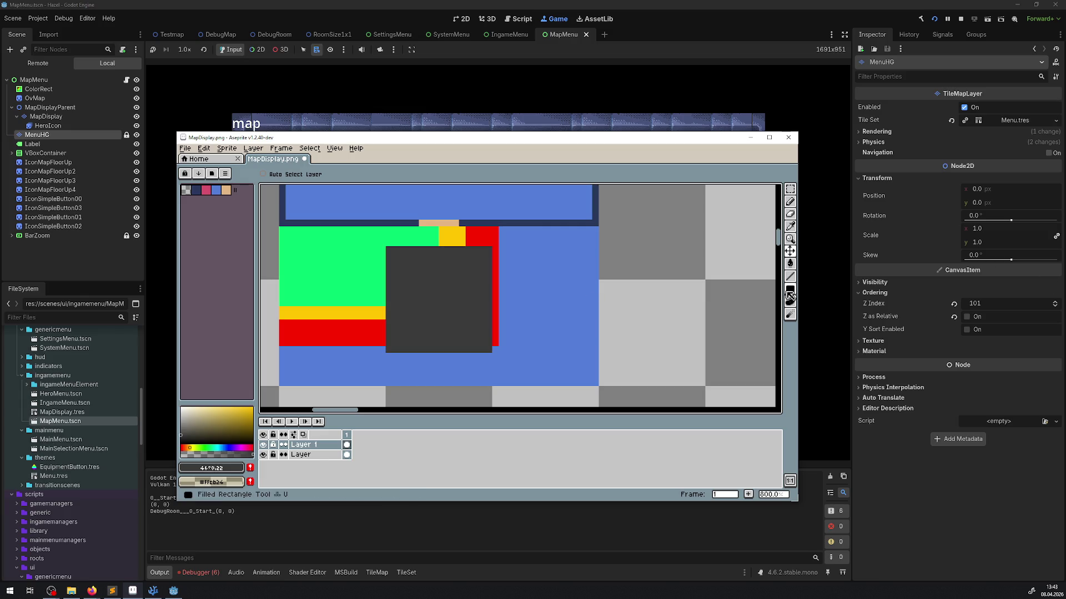
key(u)
key(ctrl+z)
key(ctrl+z)
key(ctrl+z)
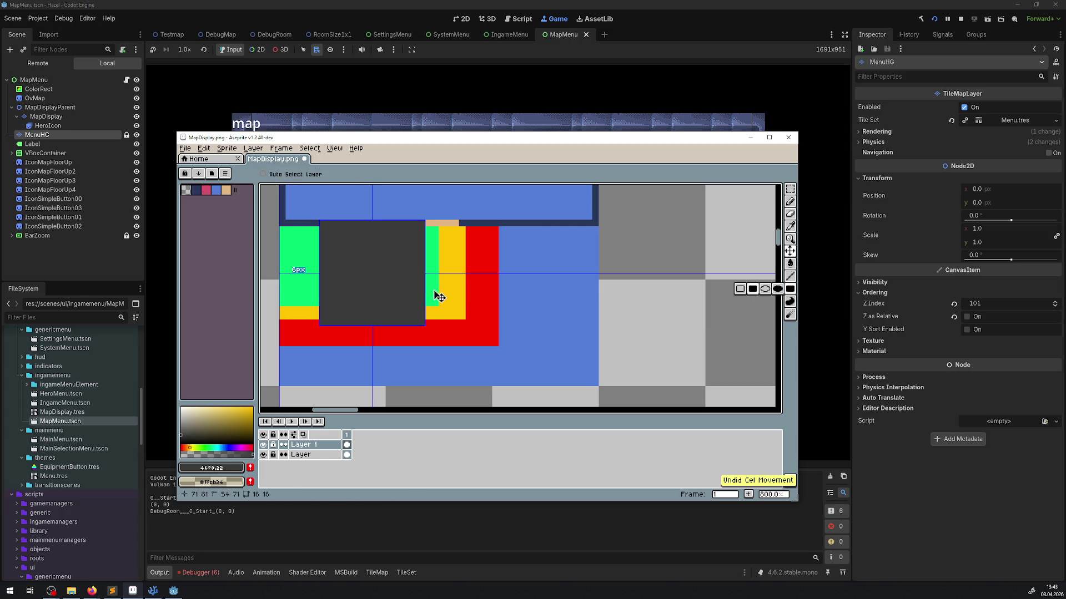
drag(389, 243, 476, 331)
key(g)
click(459, 297)
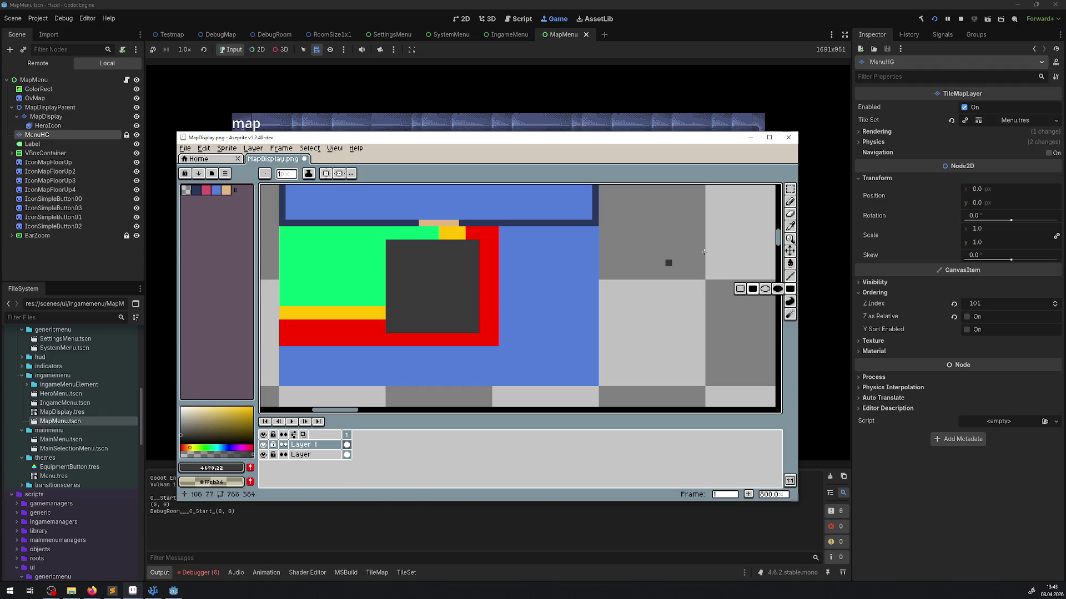
Move the dark grey rectangle up and left into place.
click(790, 251)
mouse_move(432, 304)
mouse_down()
mouse_move(365, 282)
mouse_move(373, 301)
mouse_move(388, 301)
mouse_up()
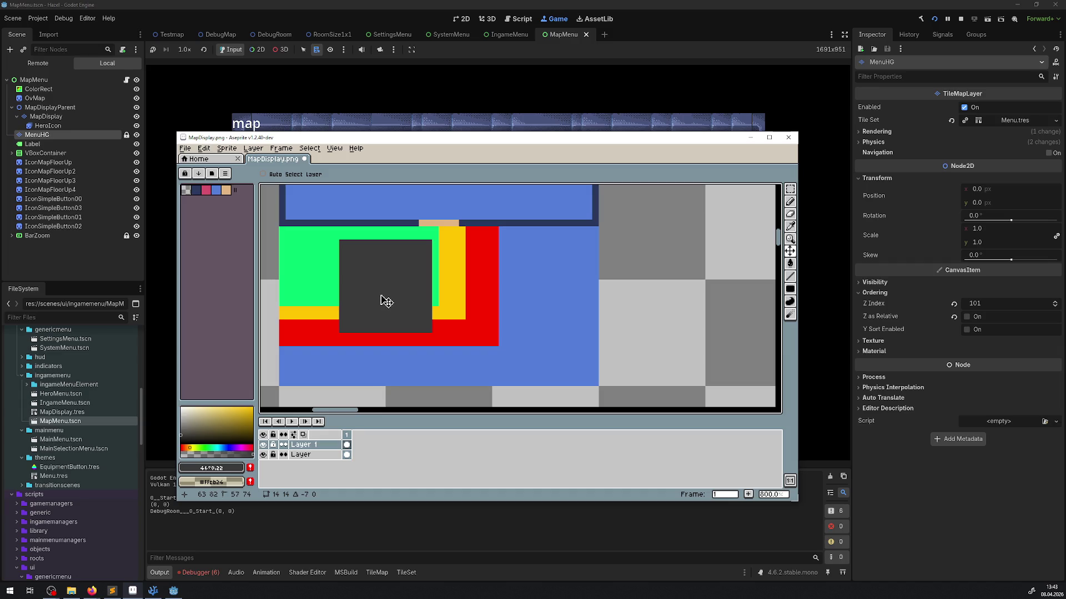
mouse_move(388, 300)
mouse_down()
mouse_move(460, 320)
mouse_move(350, 300)
mouse_move(383, 302)
mouse_up()
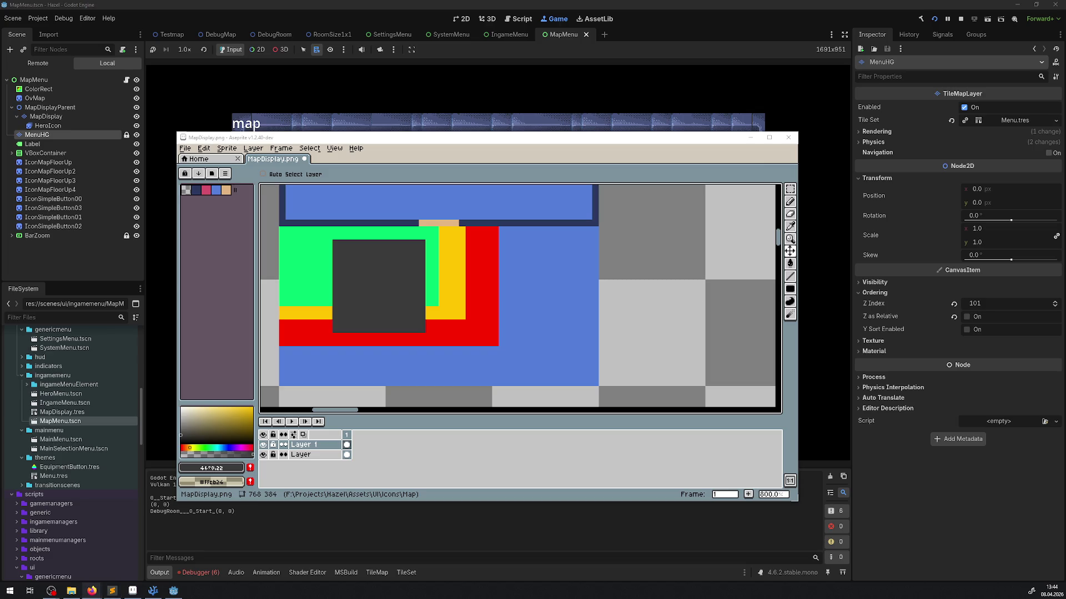
Bring Godot to the front and close the MapMenu scene tab.
click(174, 590)
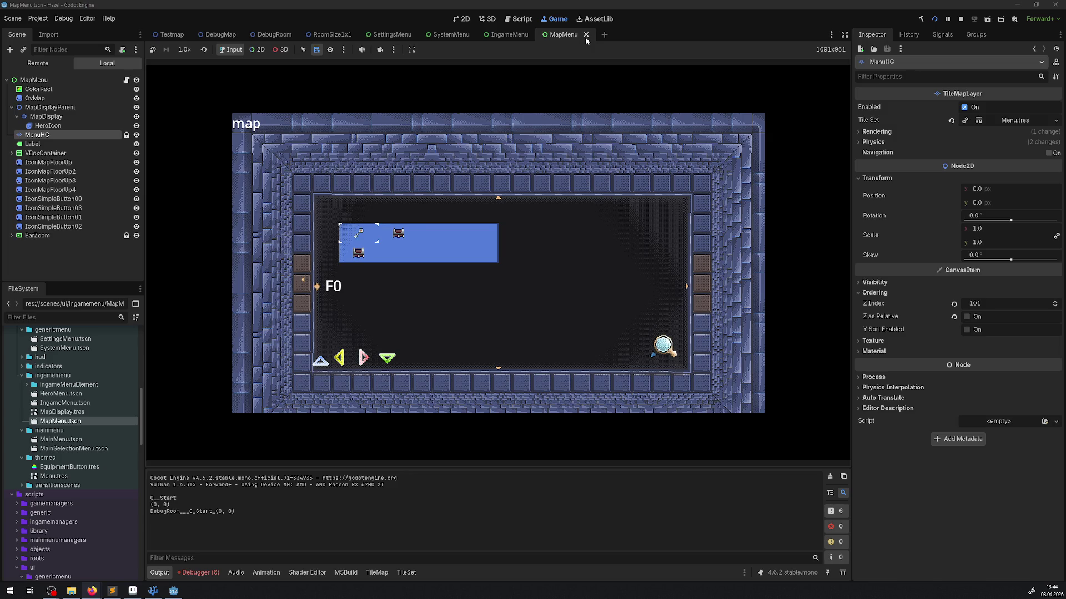
click(586, 35)
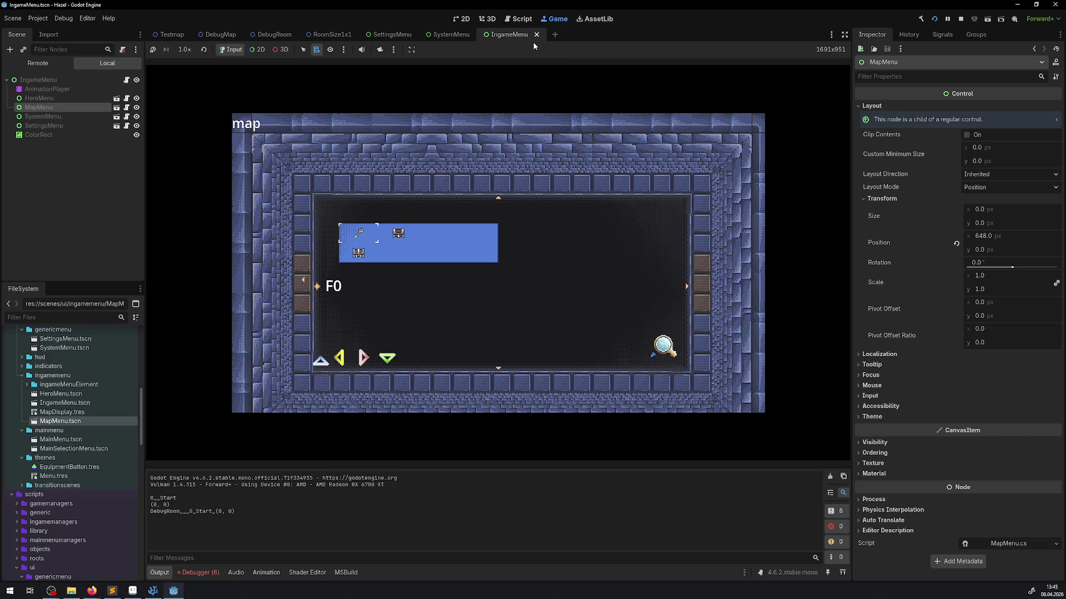
Turn off Embed Game on Next Play, stop the game, and run the project again.
click(488, 19)
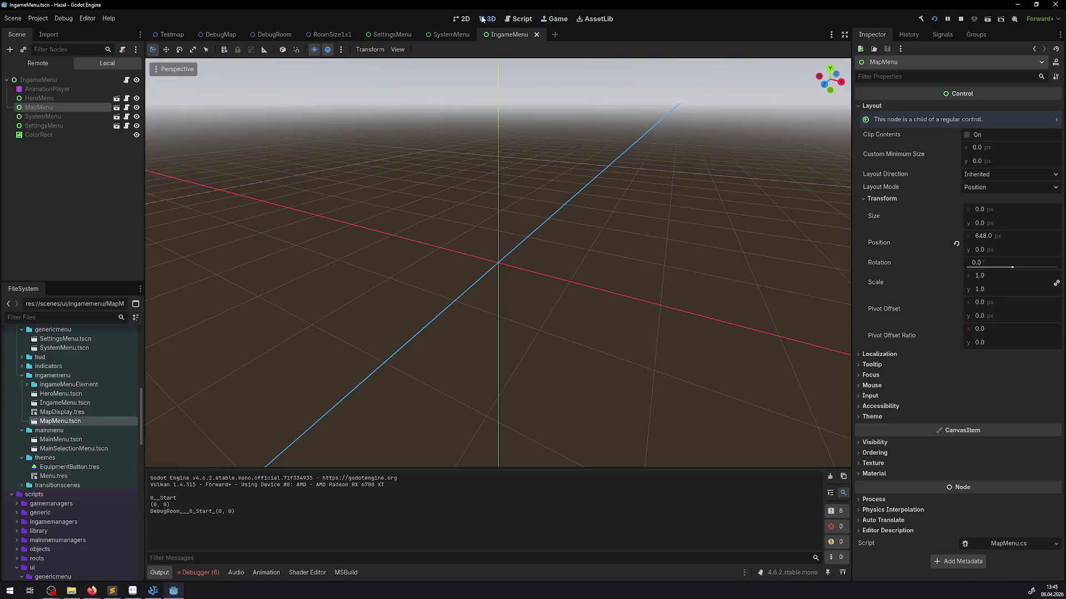
click(462, 20)
click(555, 19)
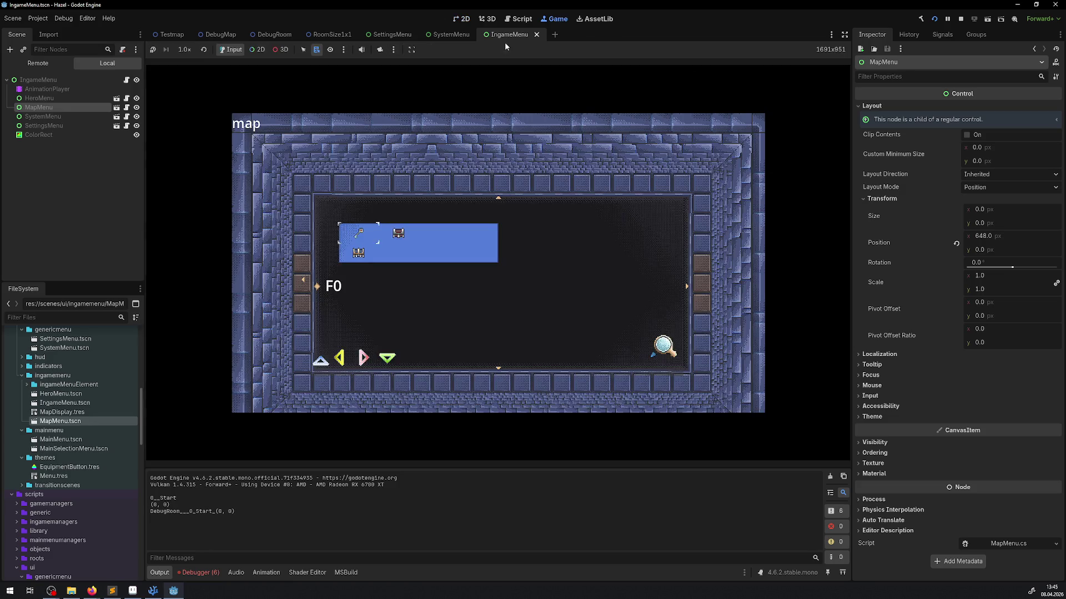
click(417, 50)
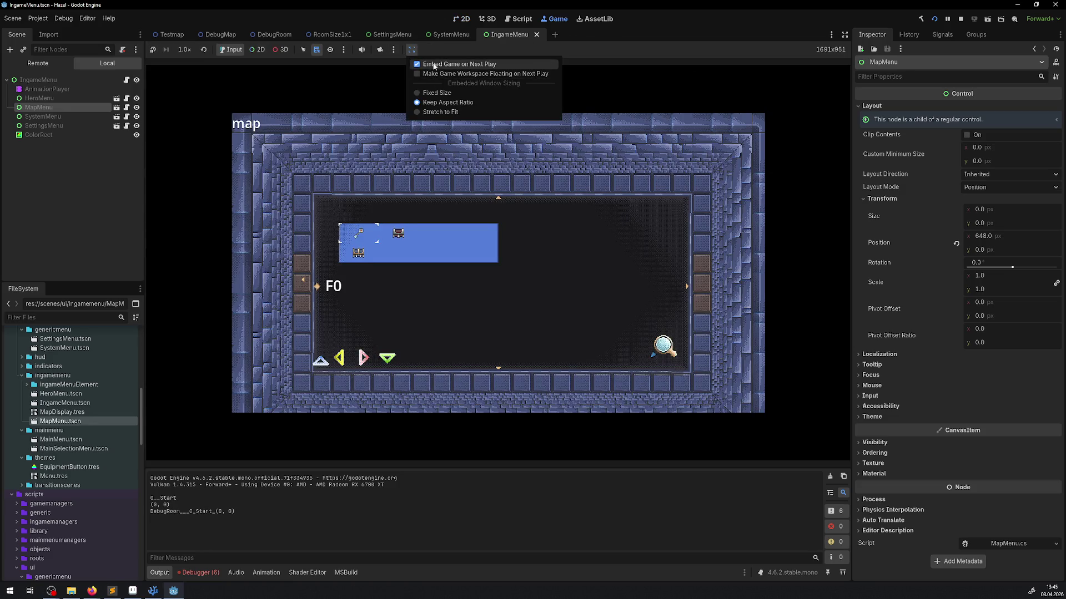
click(435, 64)
click(960, 20)
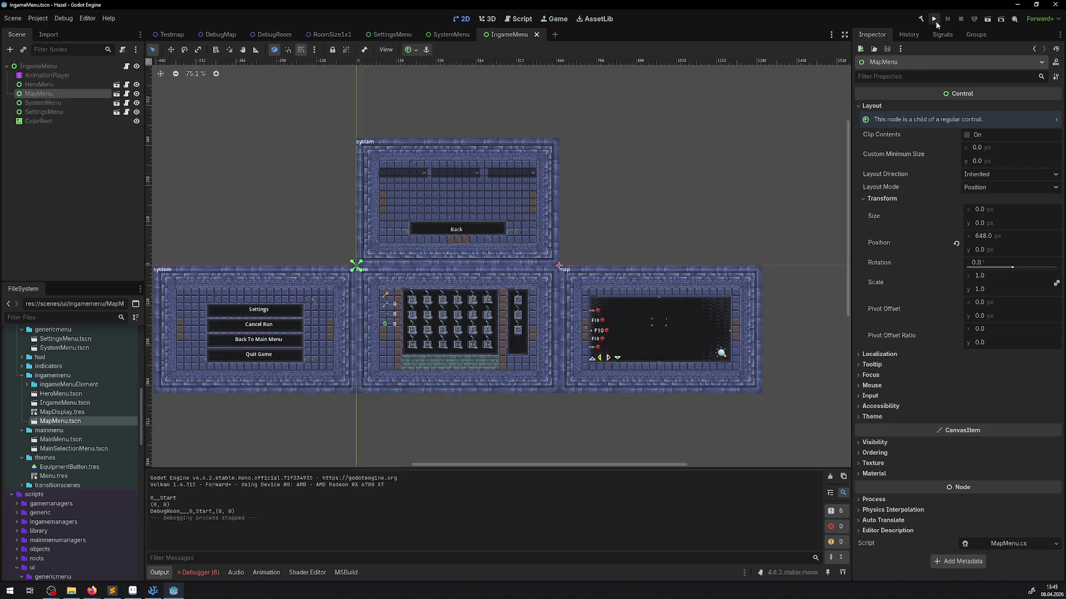
click(934, 20)
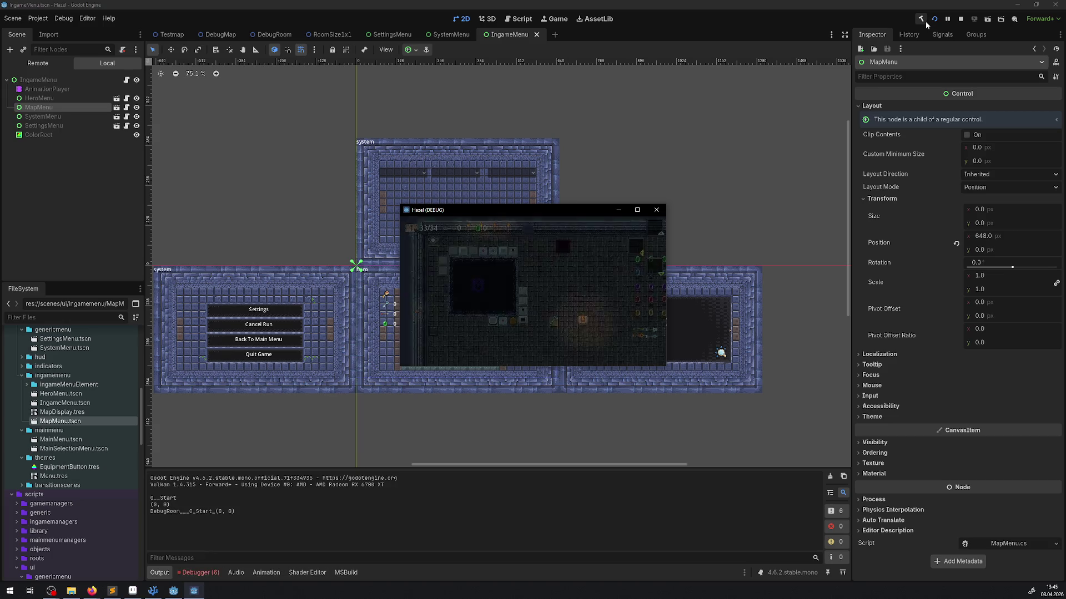
From the pause menu's Settings, apply 1920x1200 - 16:10 and go back to the system menu.
key(Escape)
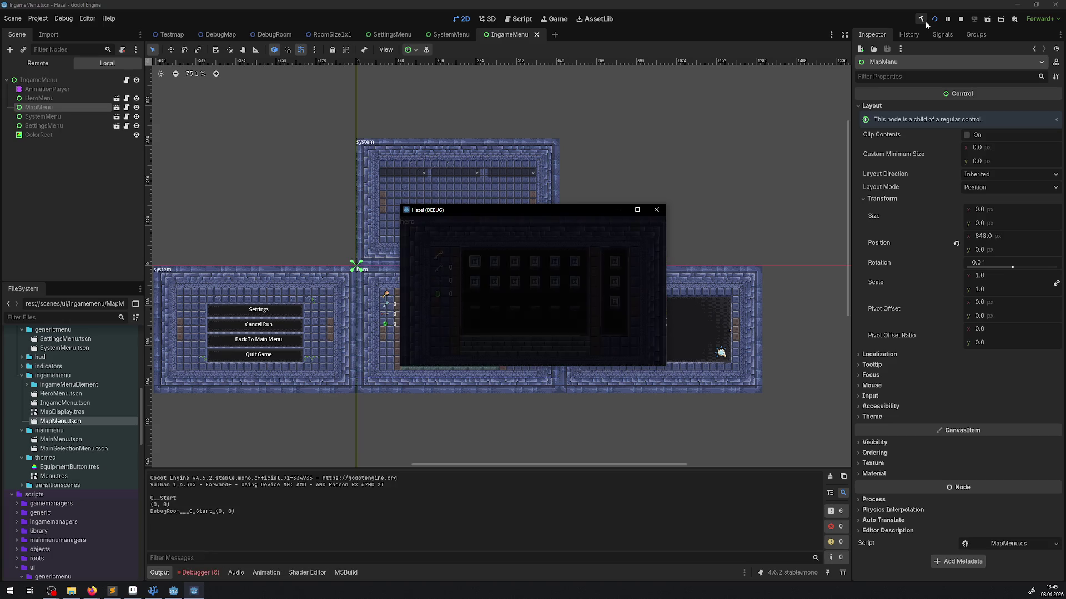
key(Return)
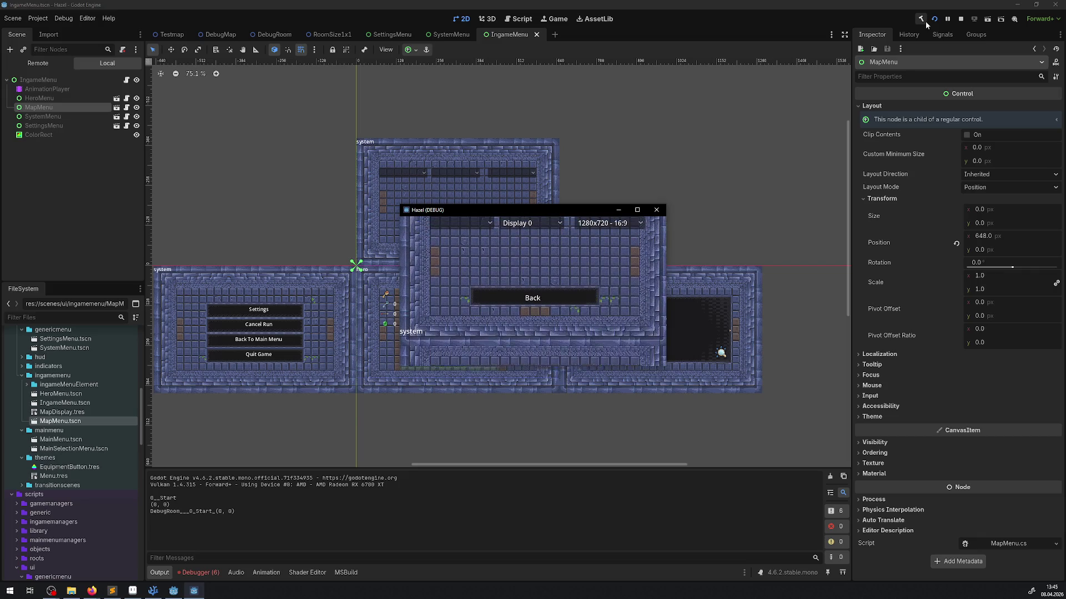
key(Up)
key(Return)
key(Up)
key(Up)
key(Up)
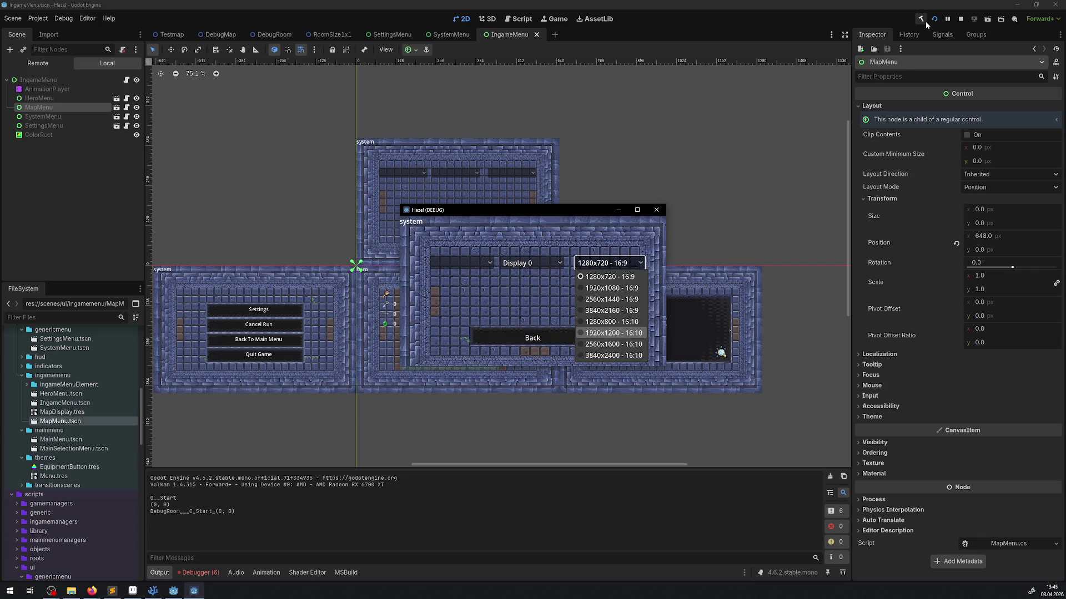
key(Return)
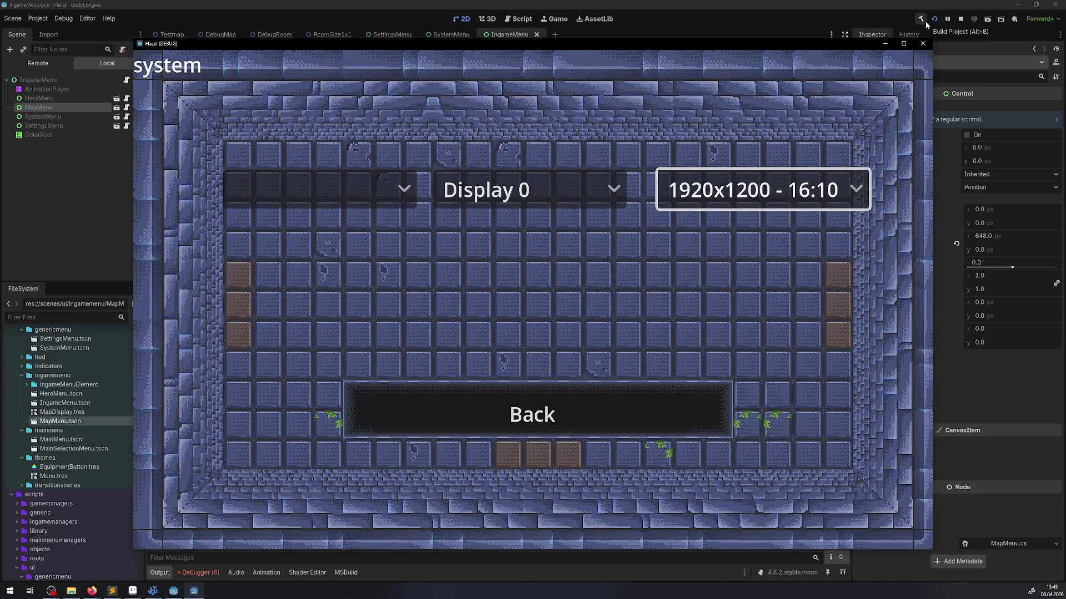
key(Down)
key(Return)
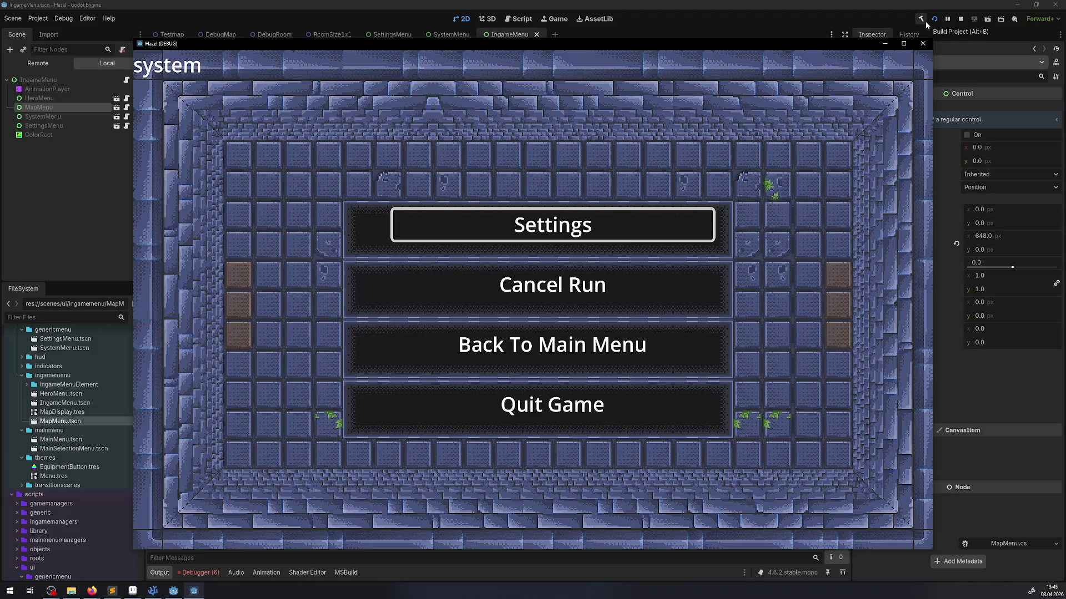
Reopen Settings, apply 1920x1080 - 16:9, then switch back to 1920x1200 - 16:10.
key(Return)
key(Up)
key(Right)
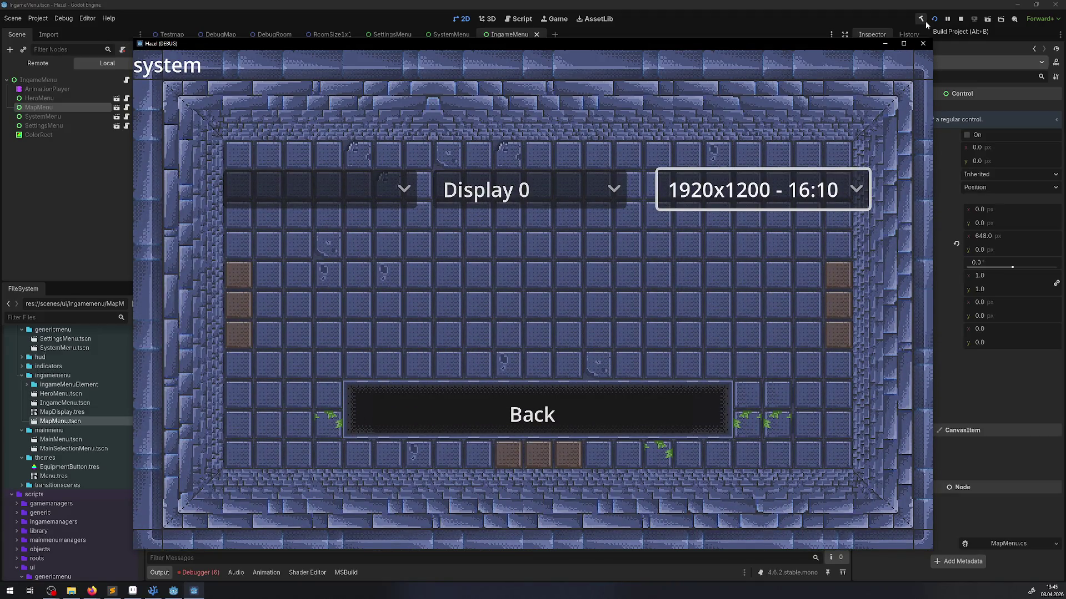
key(Return)
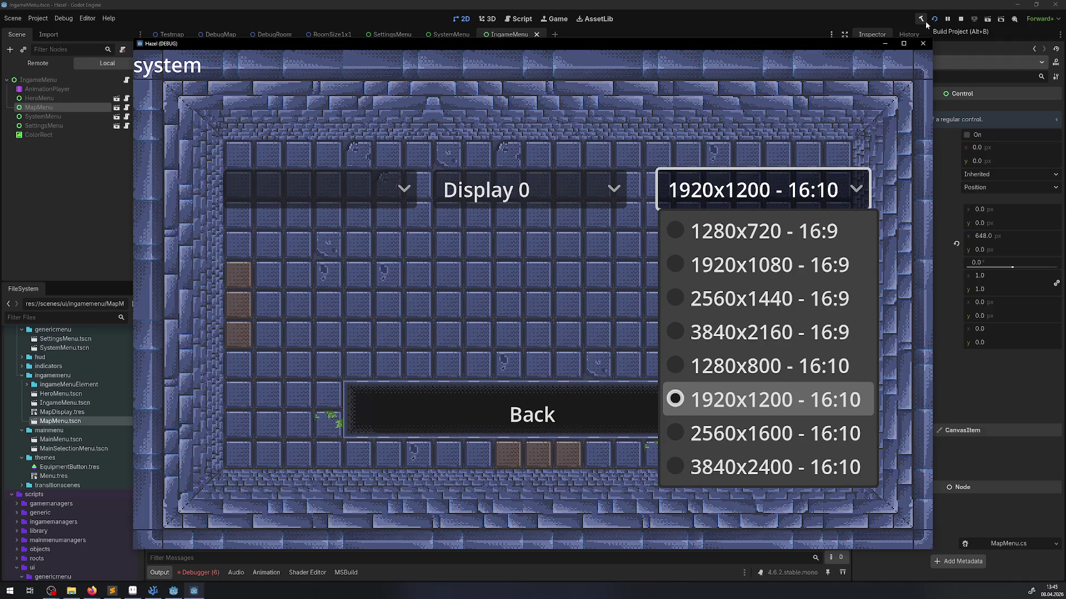
key(Up)
key(Up)
key(Up)
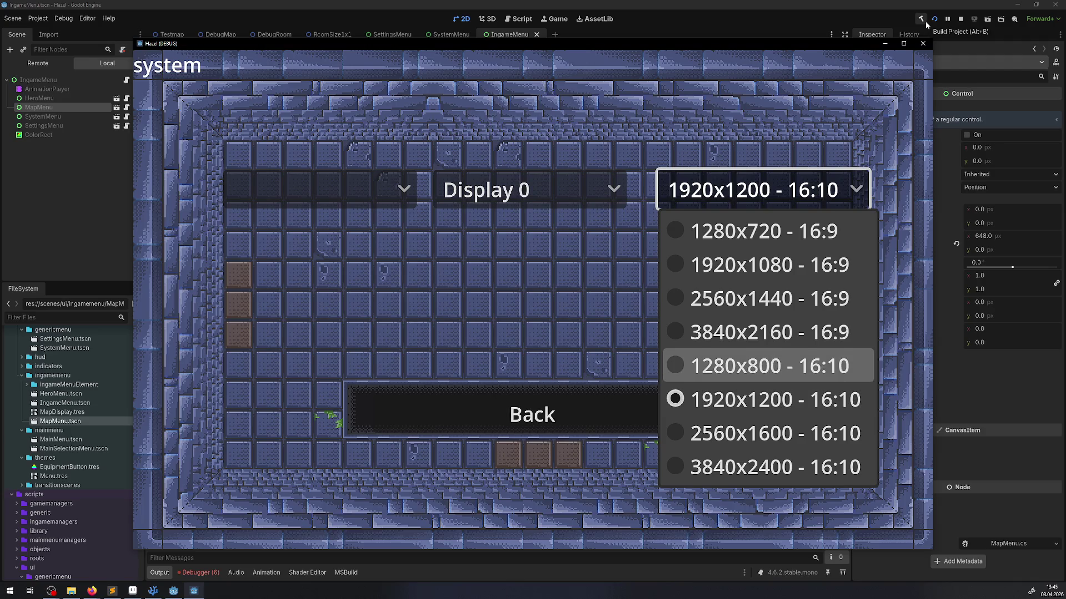
key(Return)
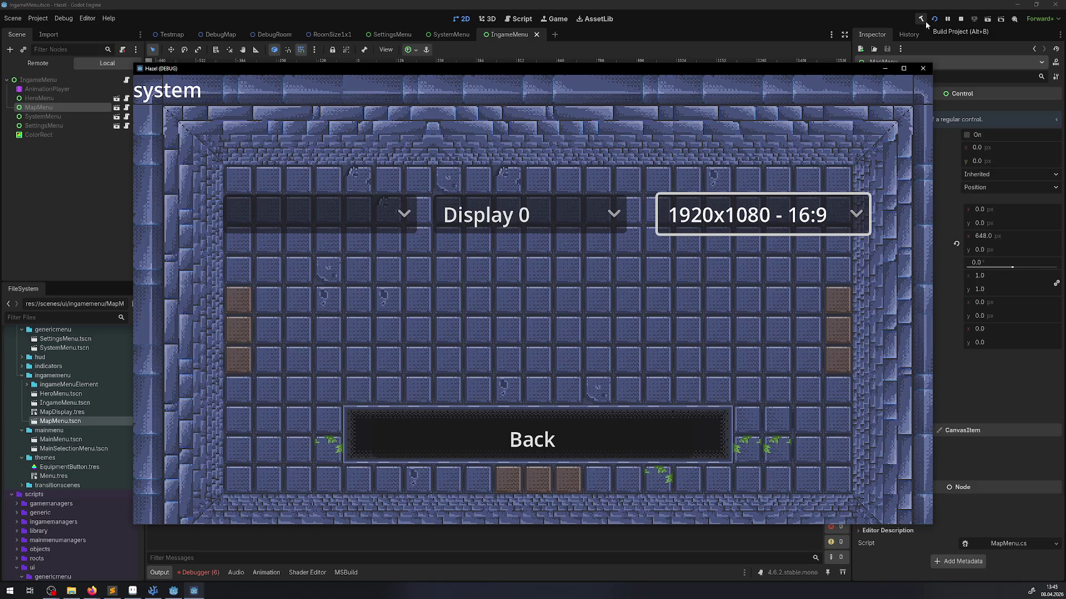
key(Return)
key(Down)
key(Down)
key(Down)
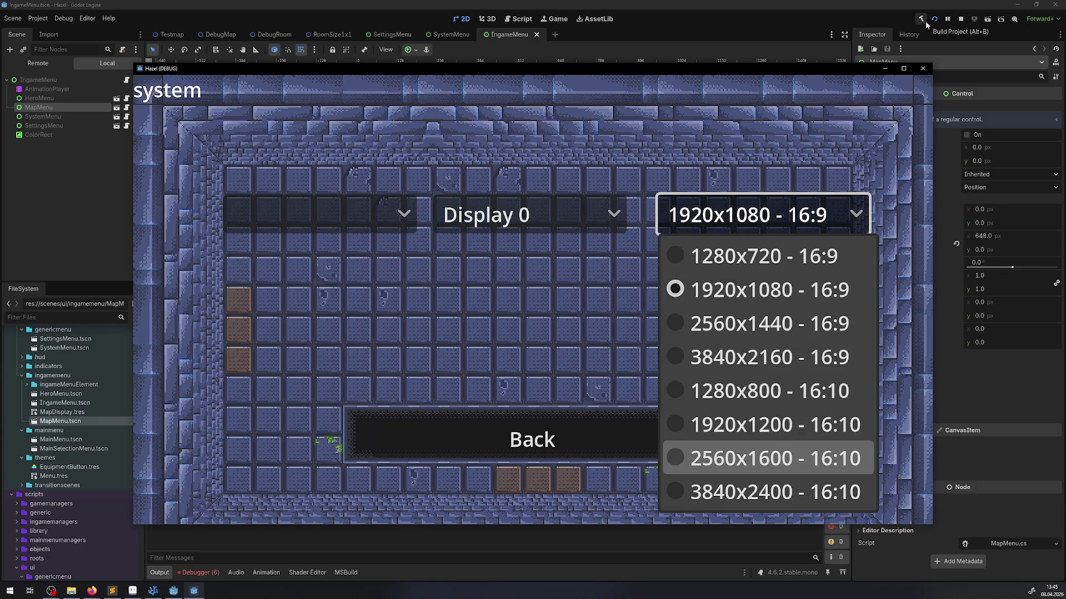
key(Up)
key(Return)
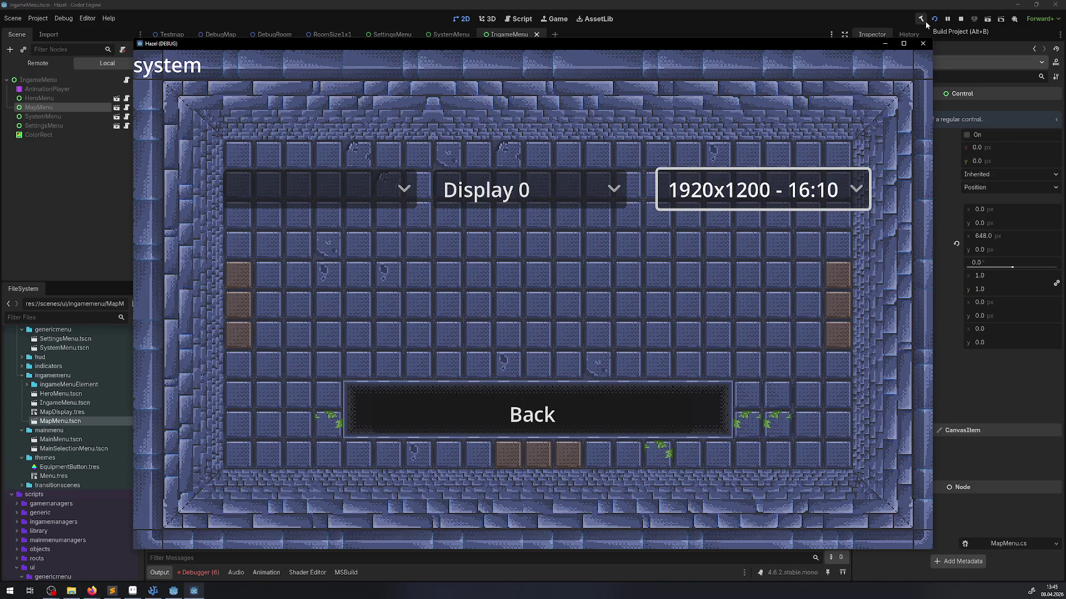
key(Left)
key(Right)
key(Return)
key(Down)
key(Up)
key(Up)
key(Up)
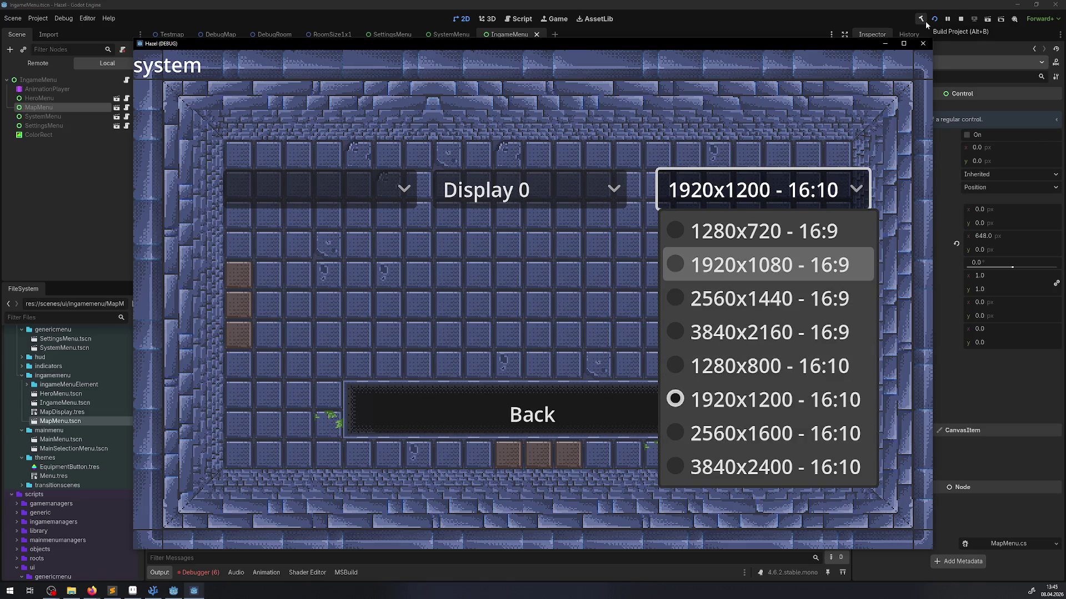
key(Return)
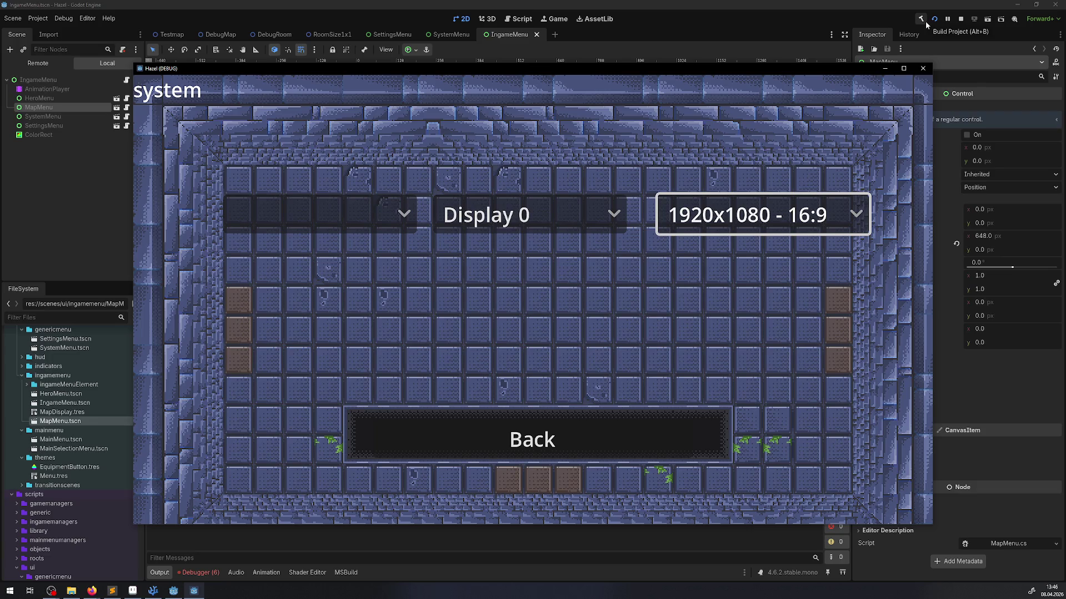
key(Return)
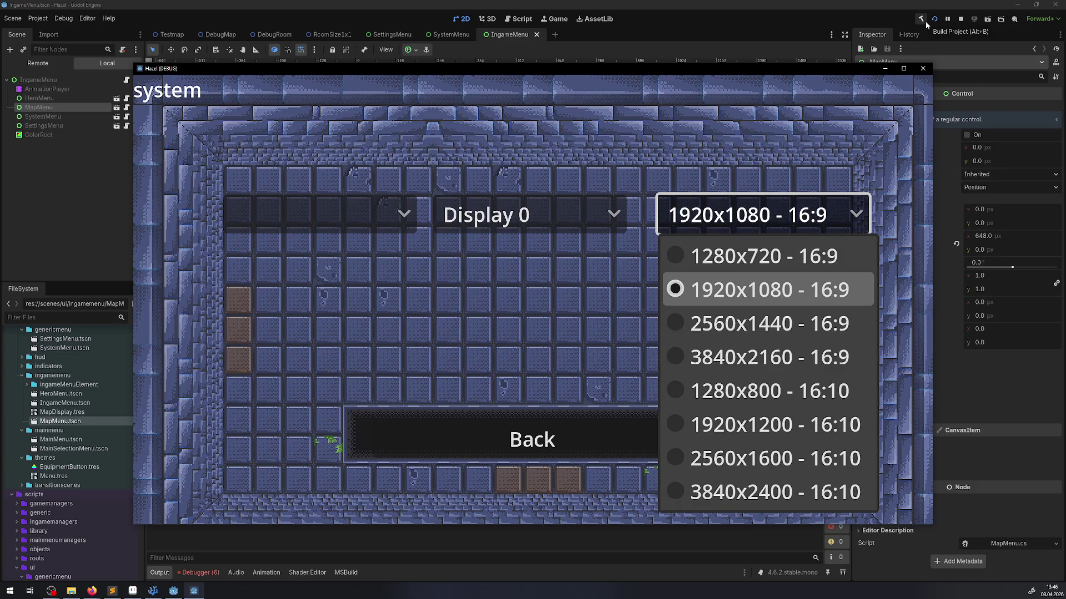
key(Down)
key(Down)
key(Down)
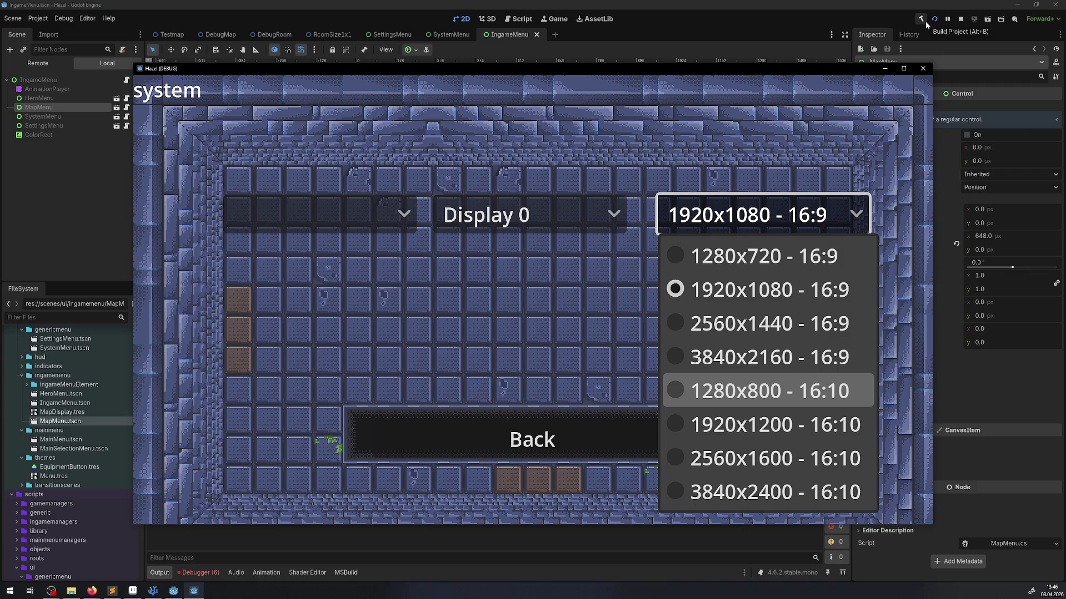
key(Down)
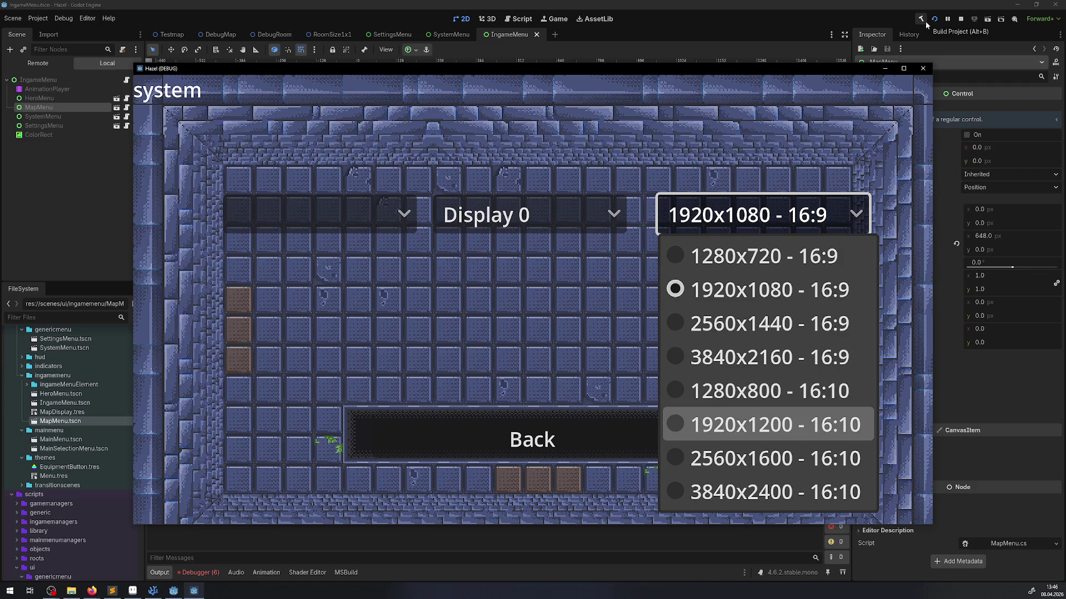
key(Return)
key(Return)
key(Up)
key(Up)
key(Up)
key(Return)
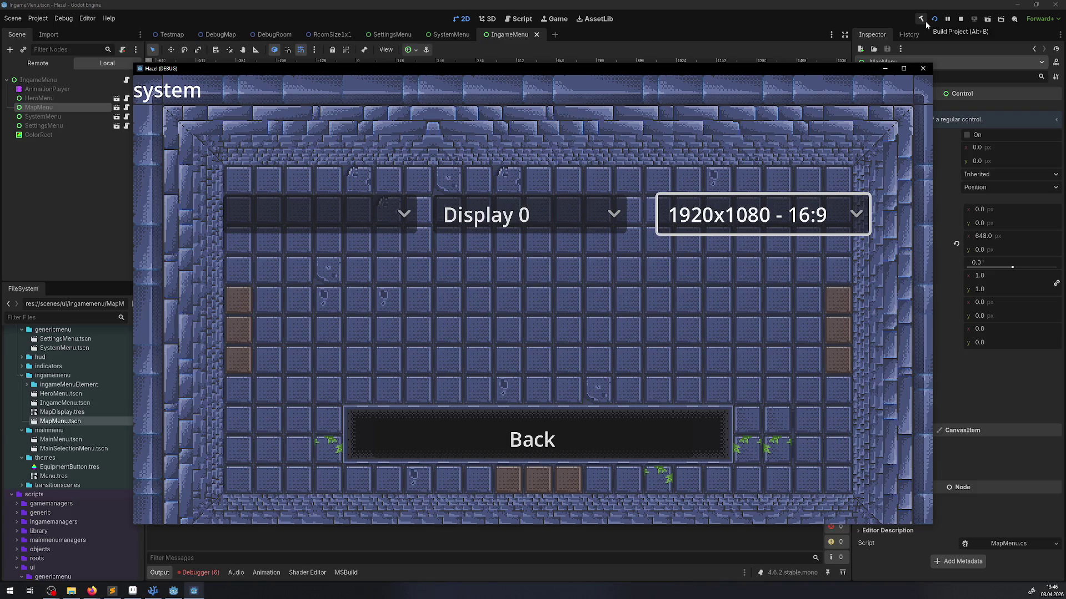
key(Return)
key(Down)
key(Down)
key(Down)
key(Return)
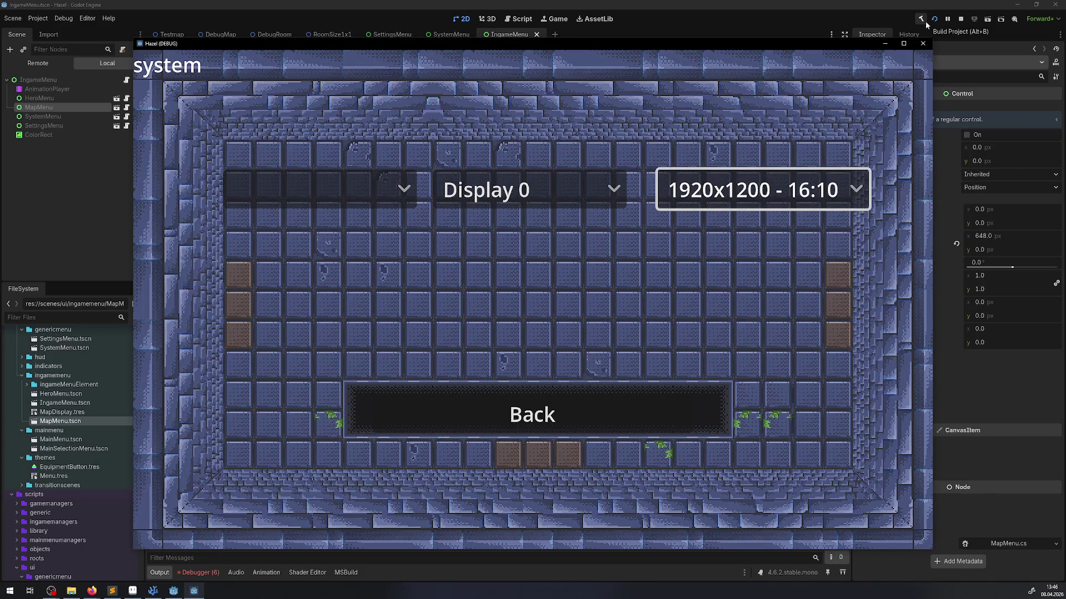
key(Return)
key(Up)
key(Up)
key(Up)
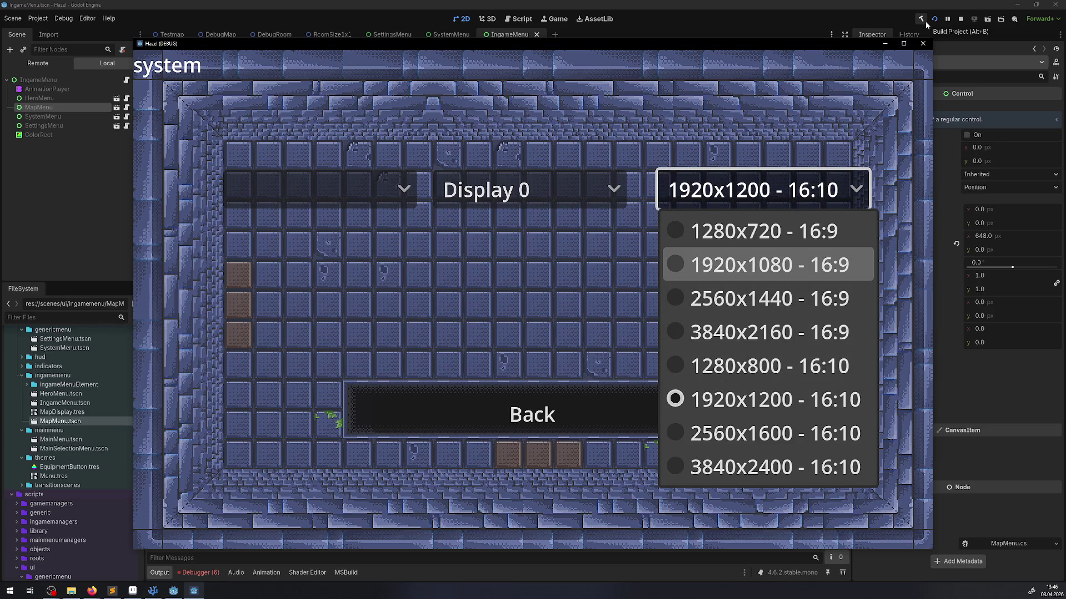
key(Return)
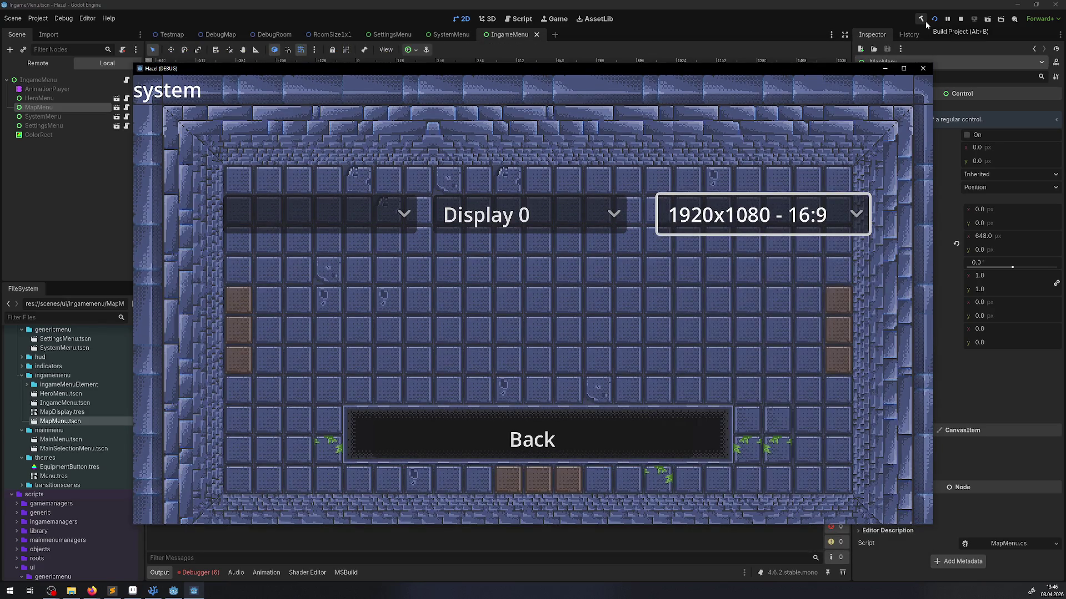
key(Return)
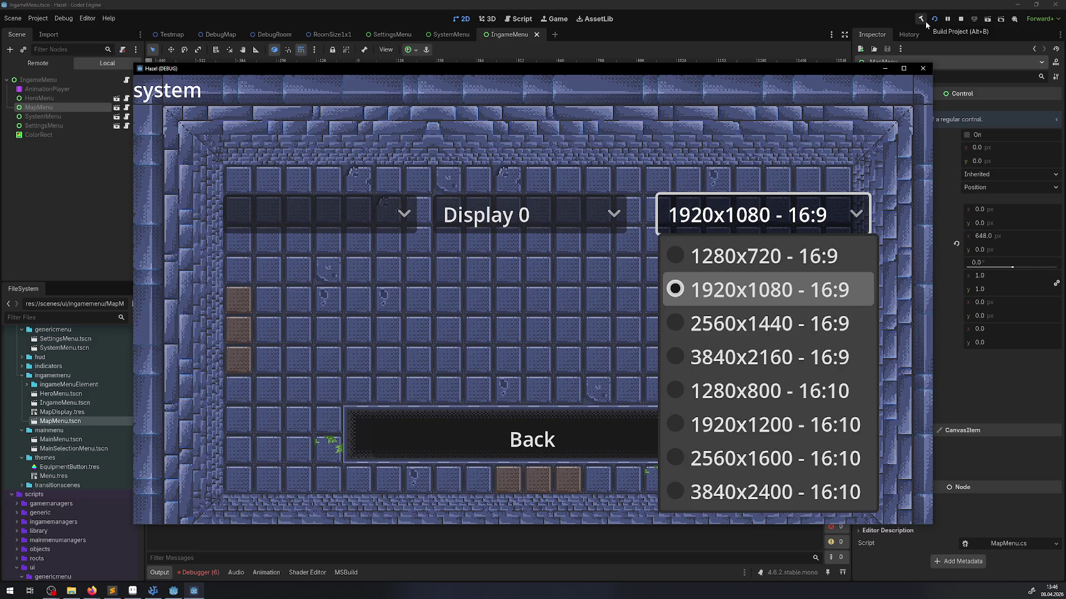
key(Down)
key(Down)
key(Down)
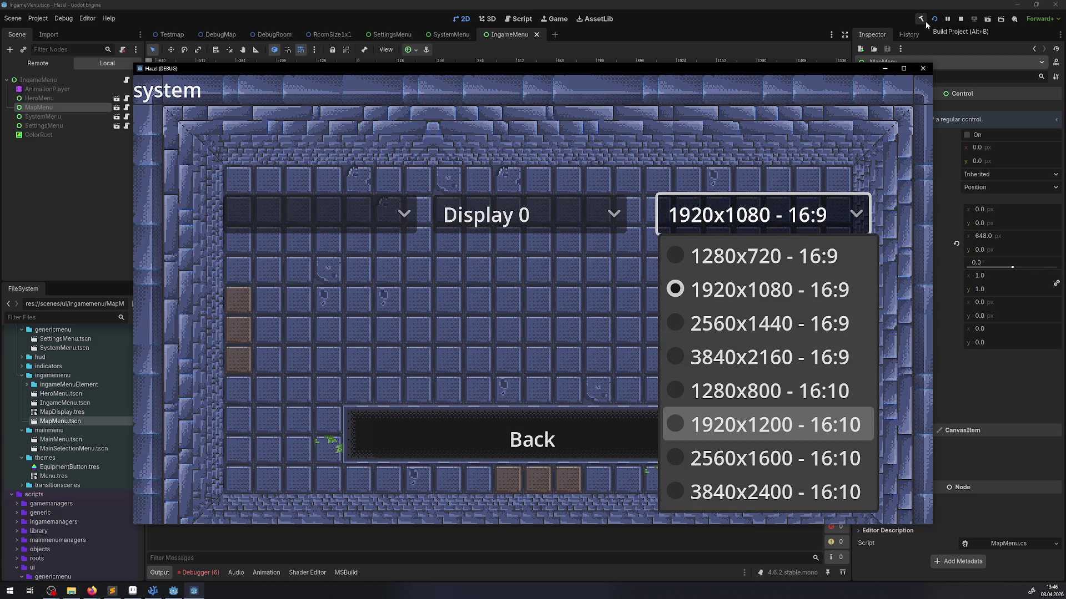
key(Return)
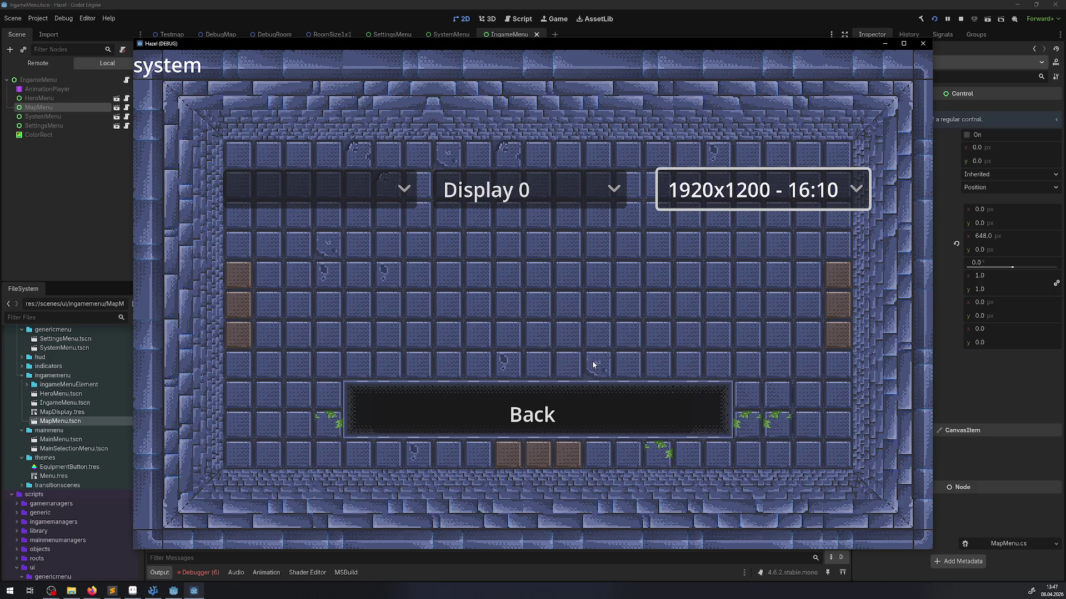
key(Down)
key(Return)
key(Left)
key(Right)
key(Right)
key(Right)
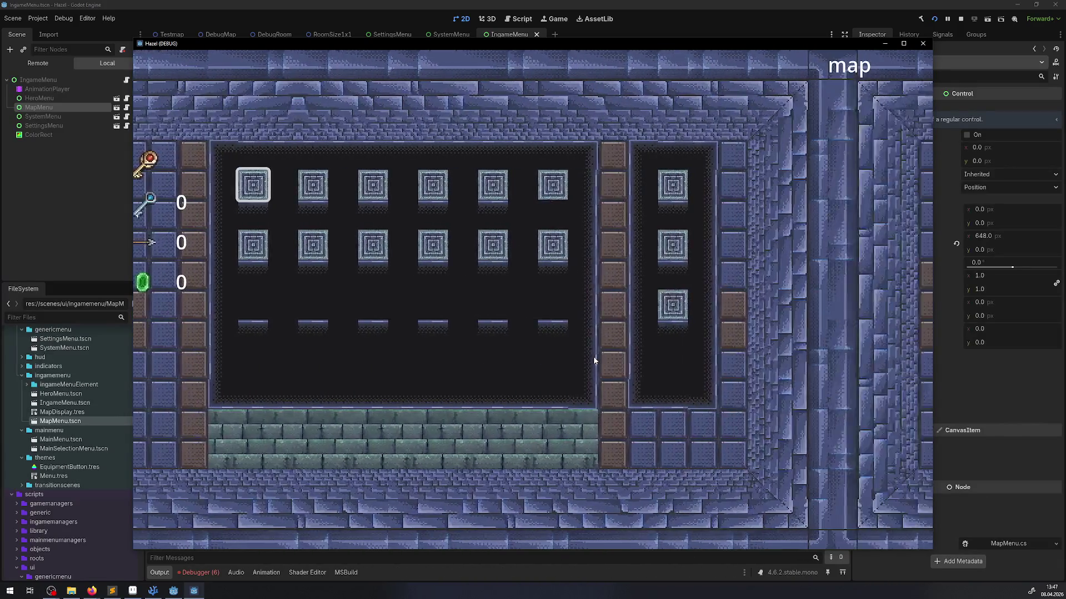
key(Right)
key(Left)
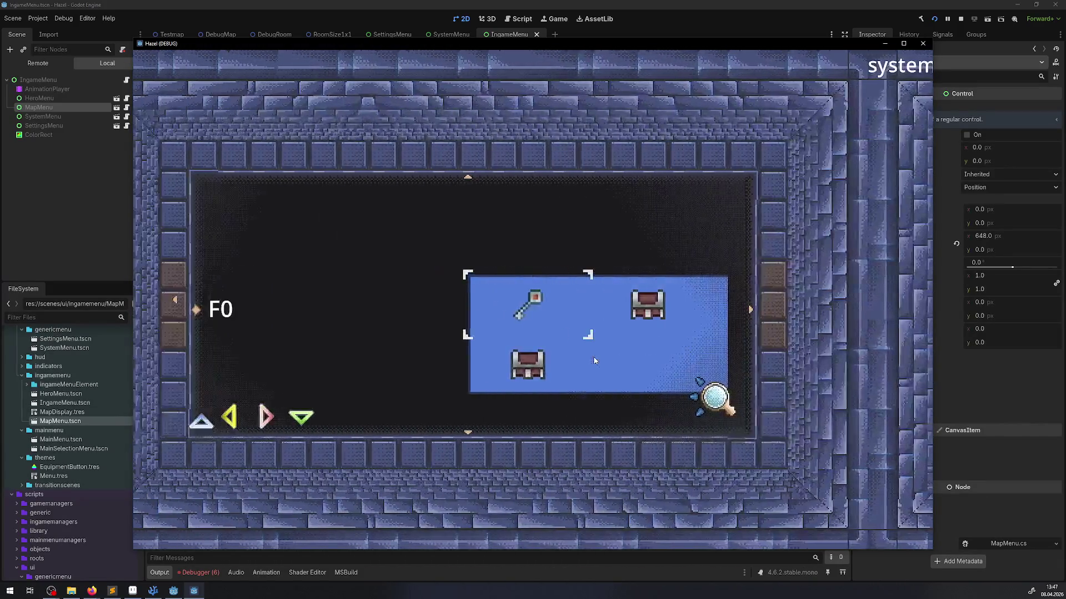
key(Left)
key(Left)
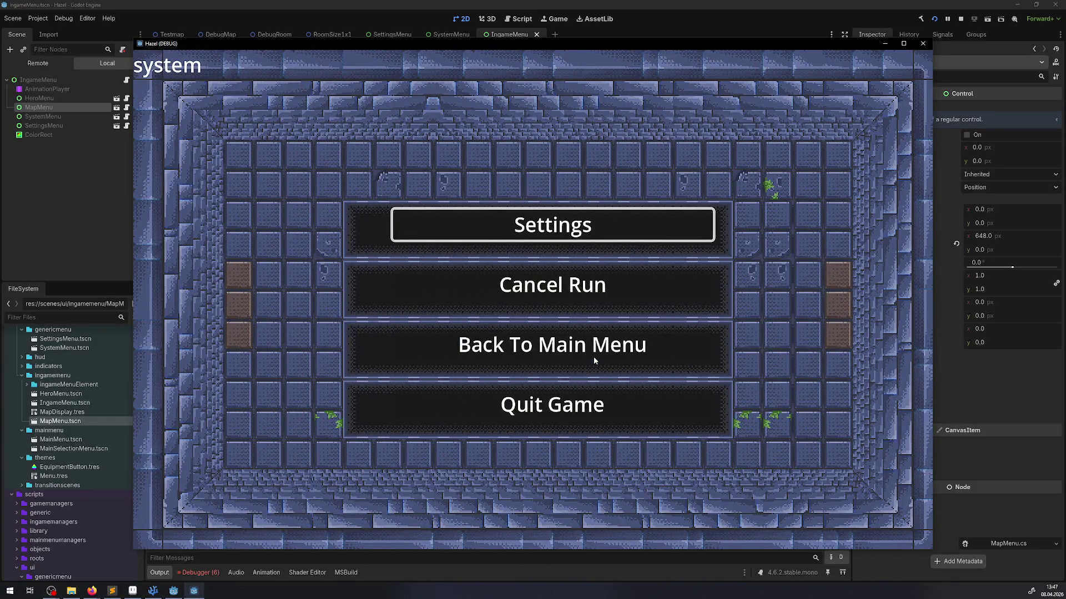
key(Return)
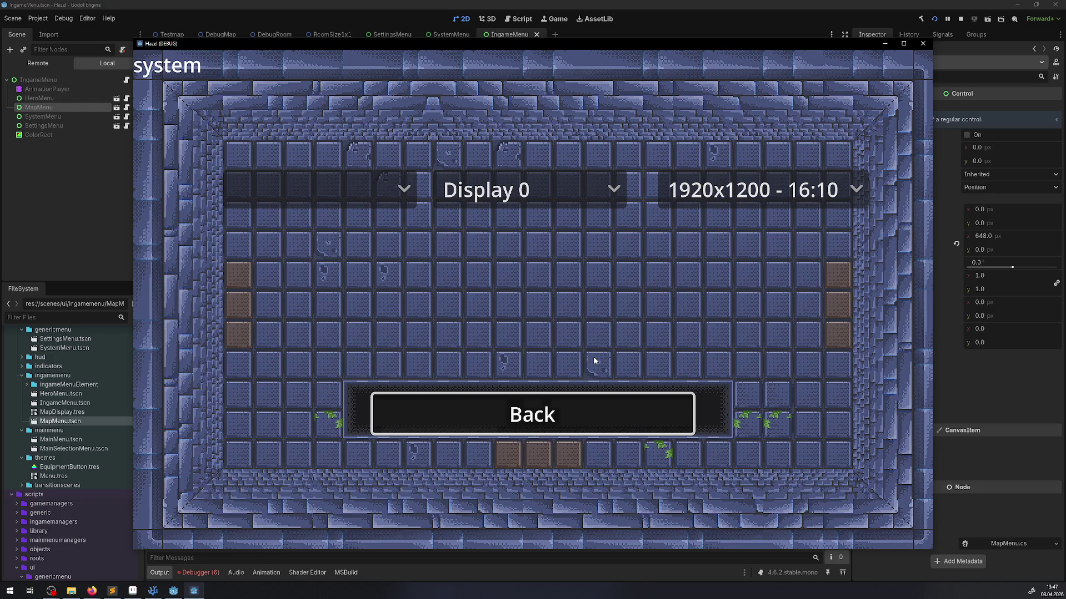
Move back and forth between the game's system menu and display settings pages.
key(Down)
key(Up)
key(Down)
key(Up)
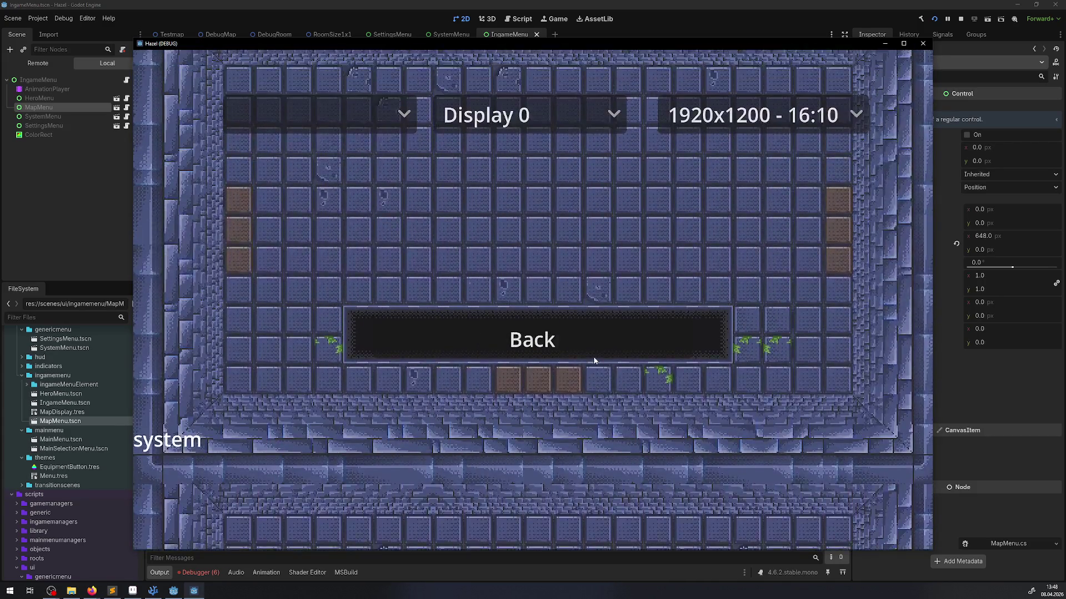
key(Down)
key(Up)
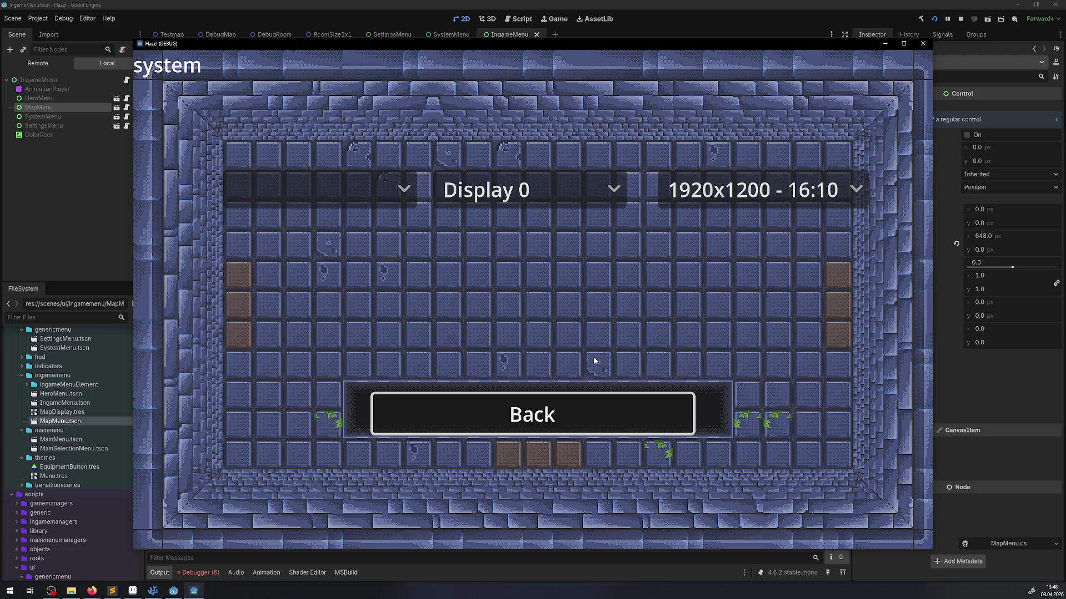
Set the Display option to Display 1, then switch to the Steam survey in the browser.
key(Up)
key(Right)
key(Left)
key(Return)
key(Down)
key(Return)
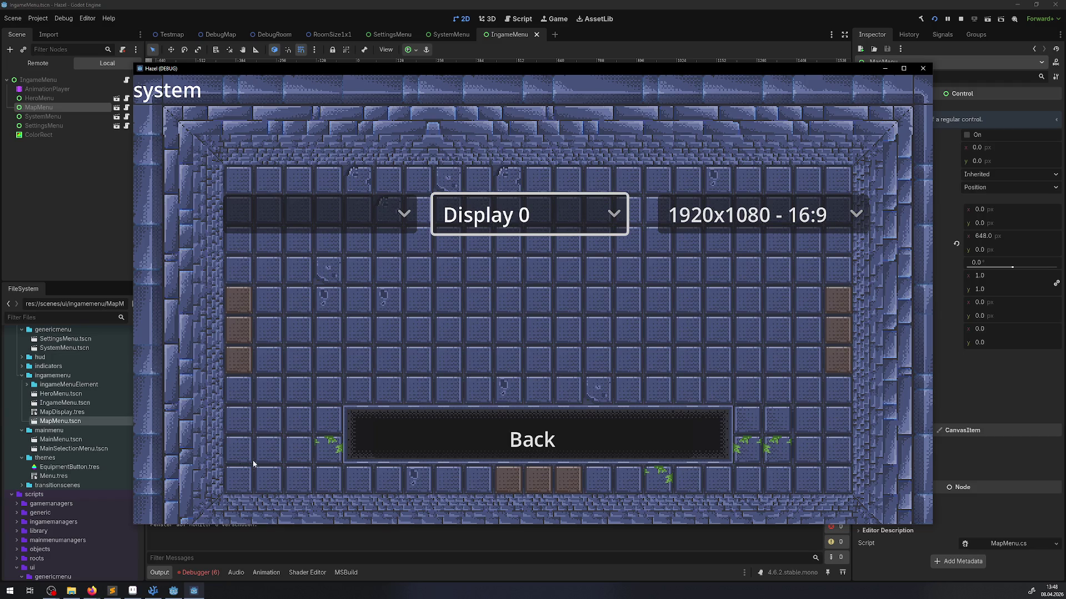
key(alt+Tab)
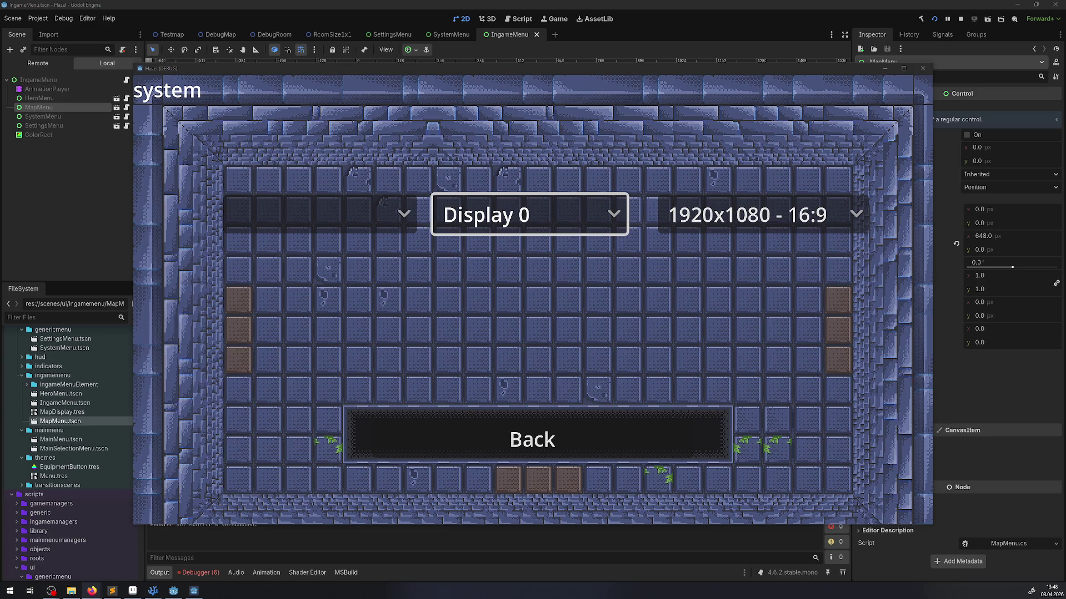
key(alt+Tab)
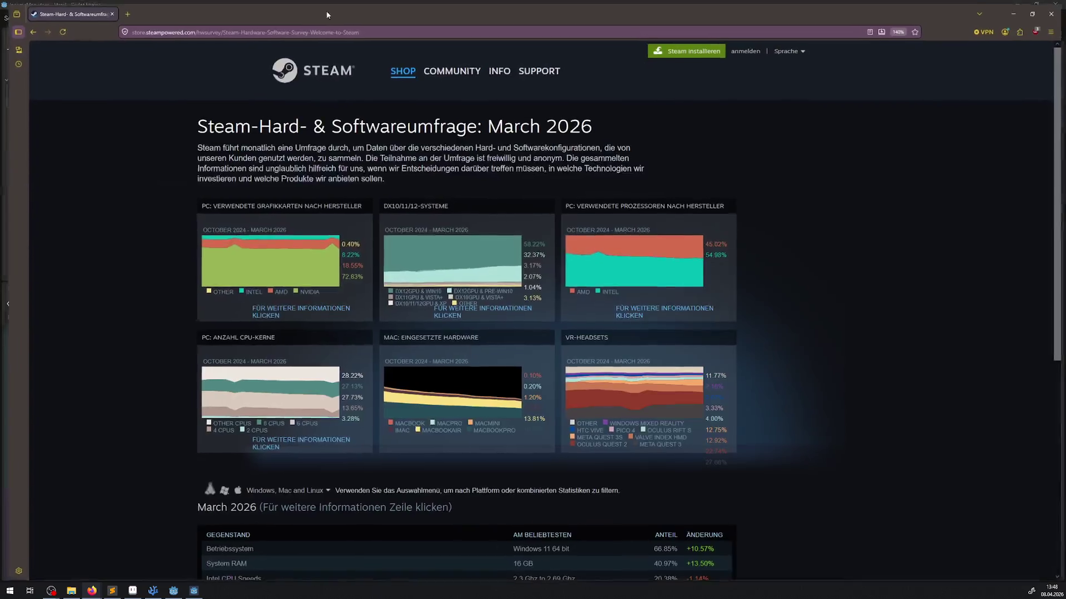
Expand the Primary Display Resolution breakdown in the March 2026 table.
scroll(495, 204, down, 5)
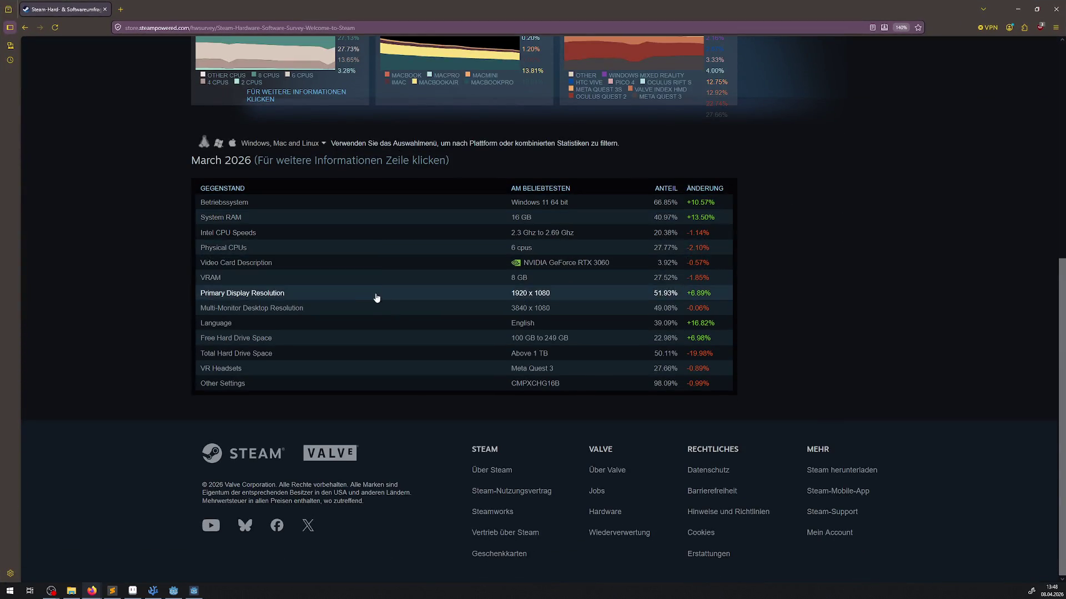
click(305, 314)
click(304, 314)
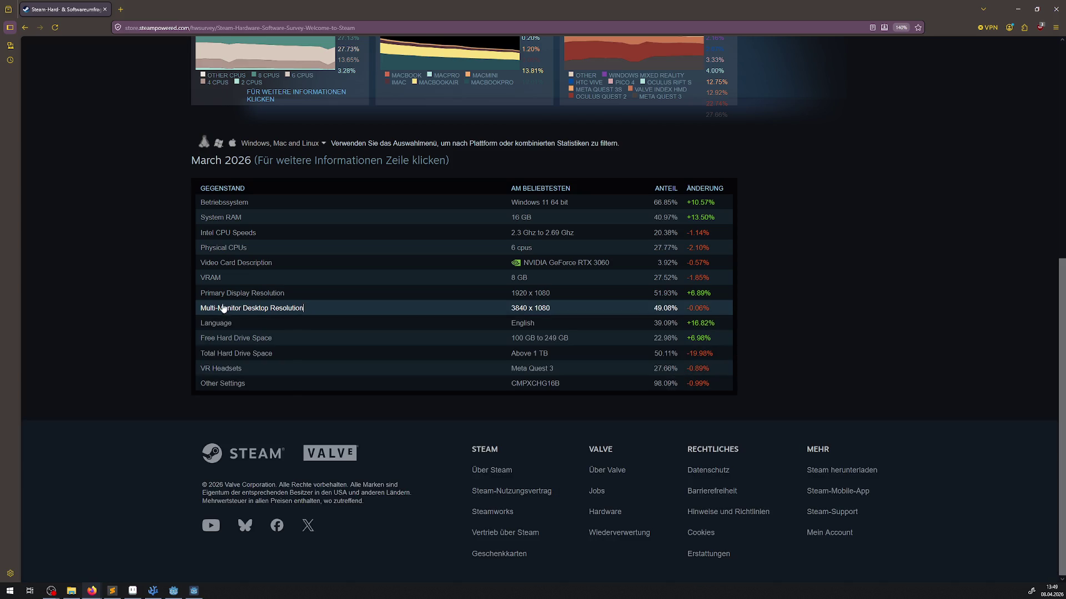
click(258, 297)
click(256, 298)
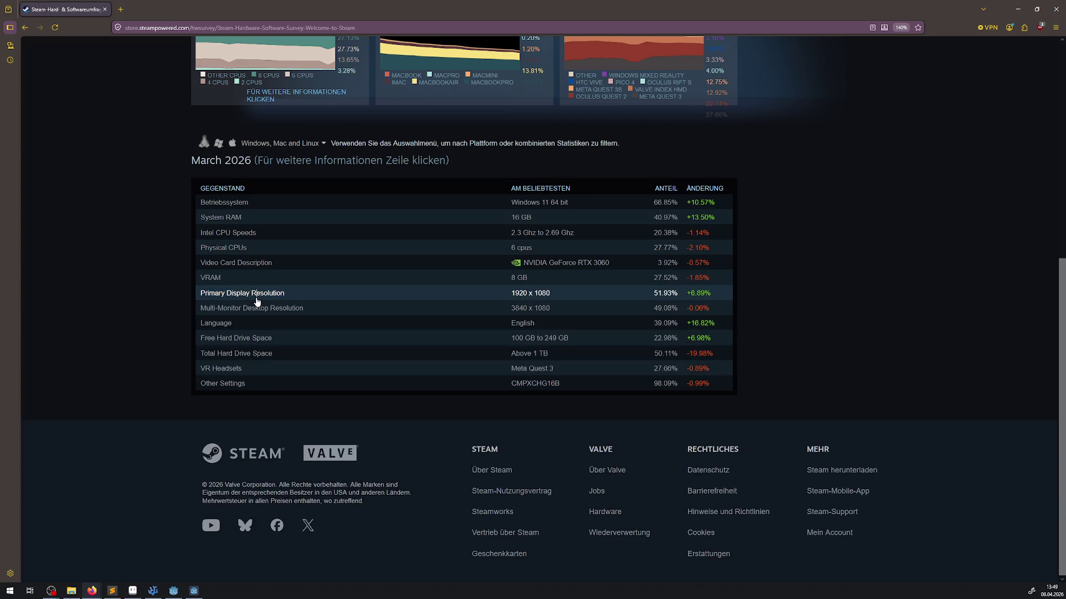
click(257, 300)
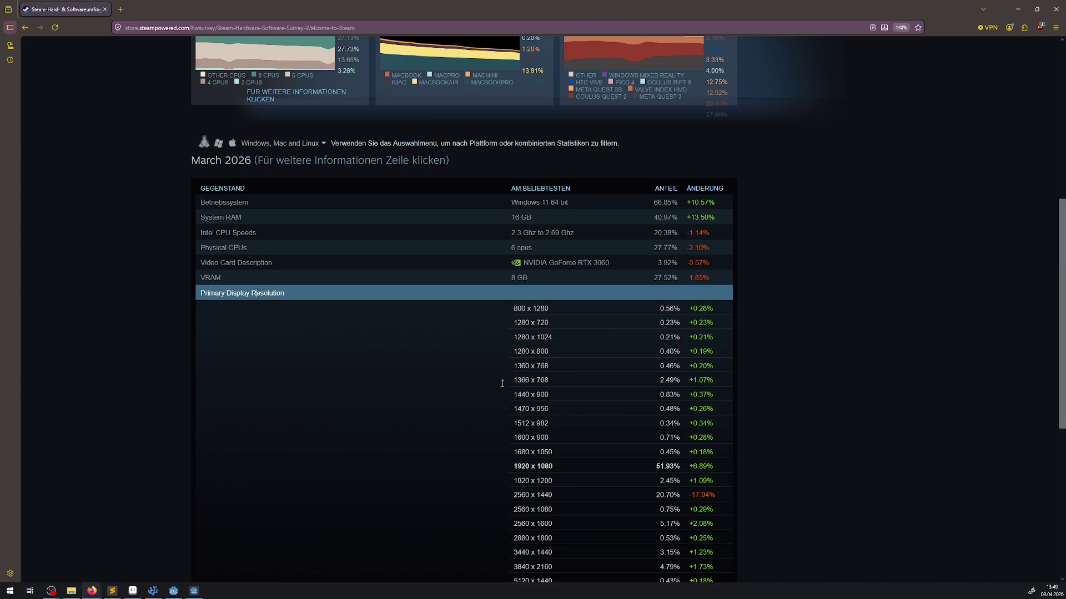
scroll(481, 372, down, 4)
scroll(481, 369, up, 1)
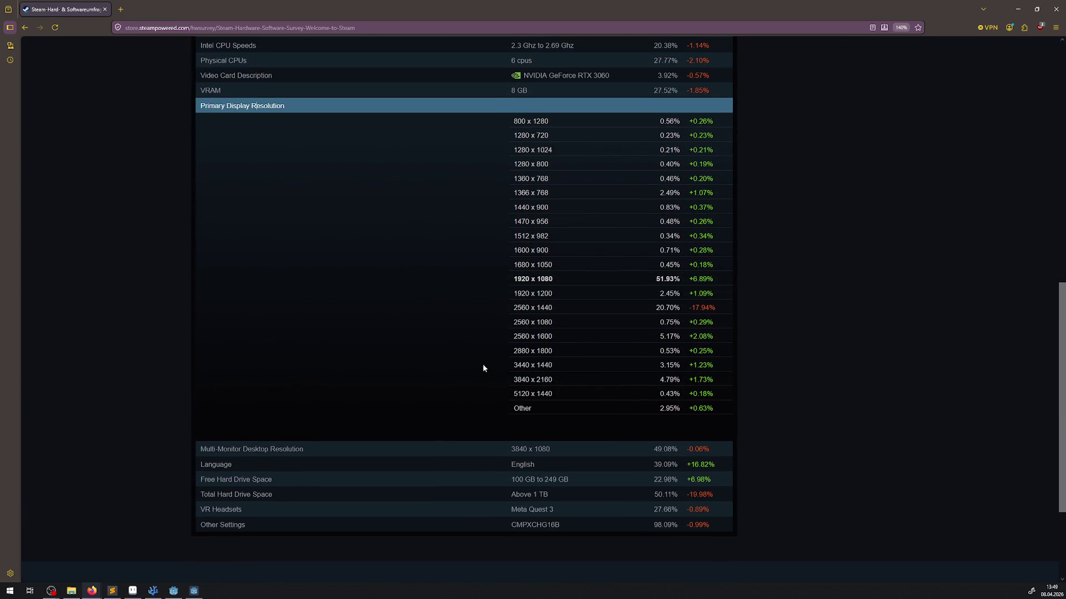
scroll(506, 372, up, 2)
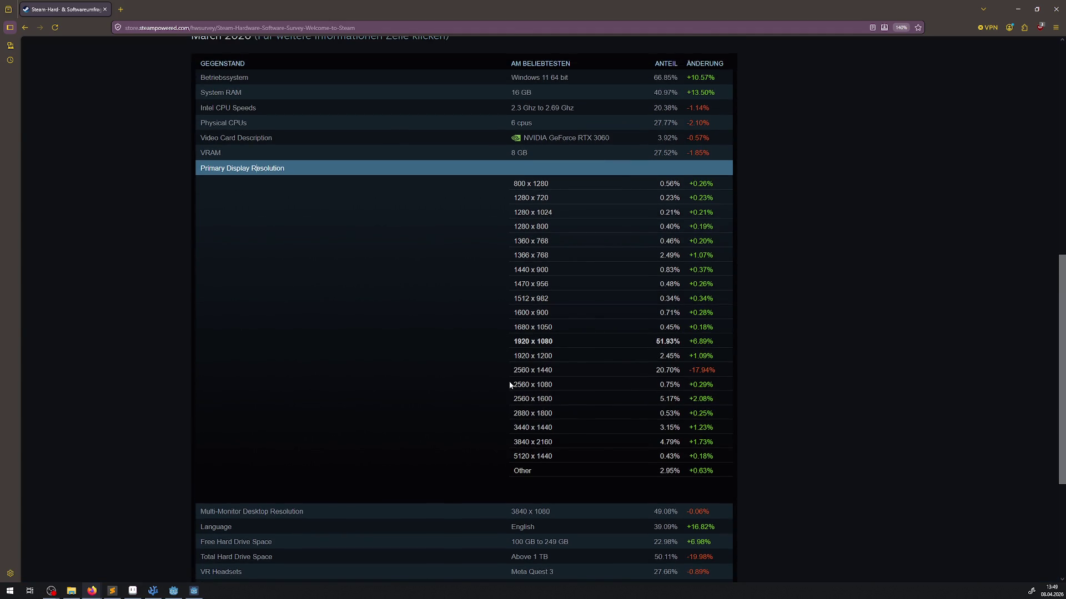
Highlight 2560 x 1440 at 20.70% and 1280 x 800 at 0.40%.
drag(514, 371, 560, 373)
drag(680, 372, 651, 371)
drag(515, 227, 578, 228)
mouse_move(661, 234)
mouse_down()
mouse_move(717, 227)
mouse_move(514, 228)
mouse_up()
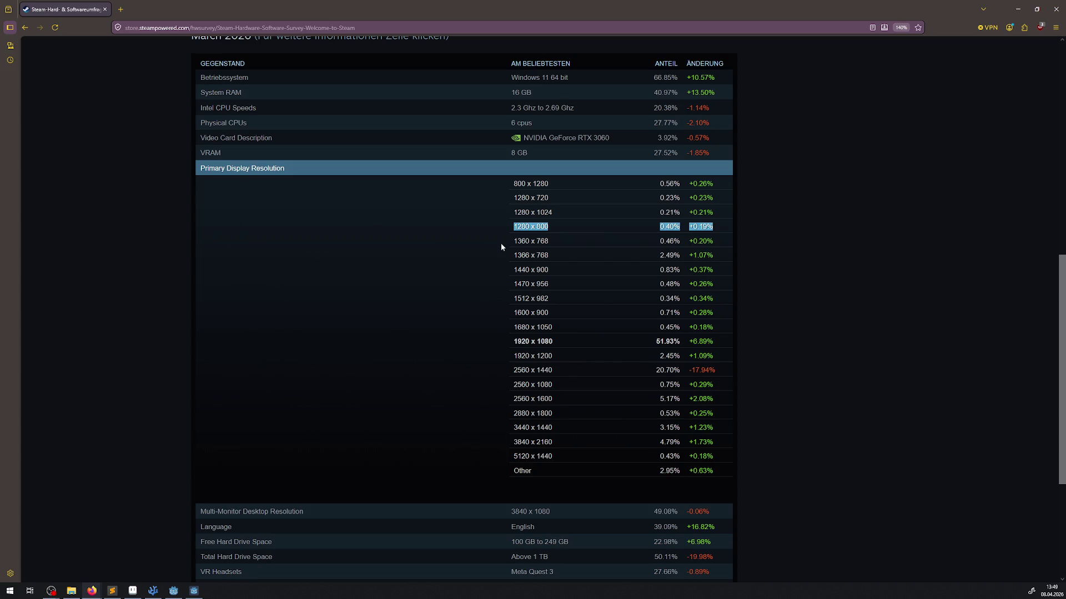
Expand the Multi-Monitor Desktop Resolution breakdown and scroll through its list.
scroll(501, 247, down, 2)
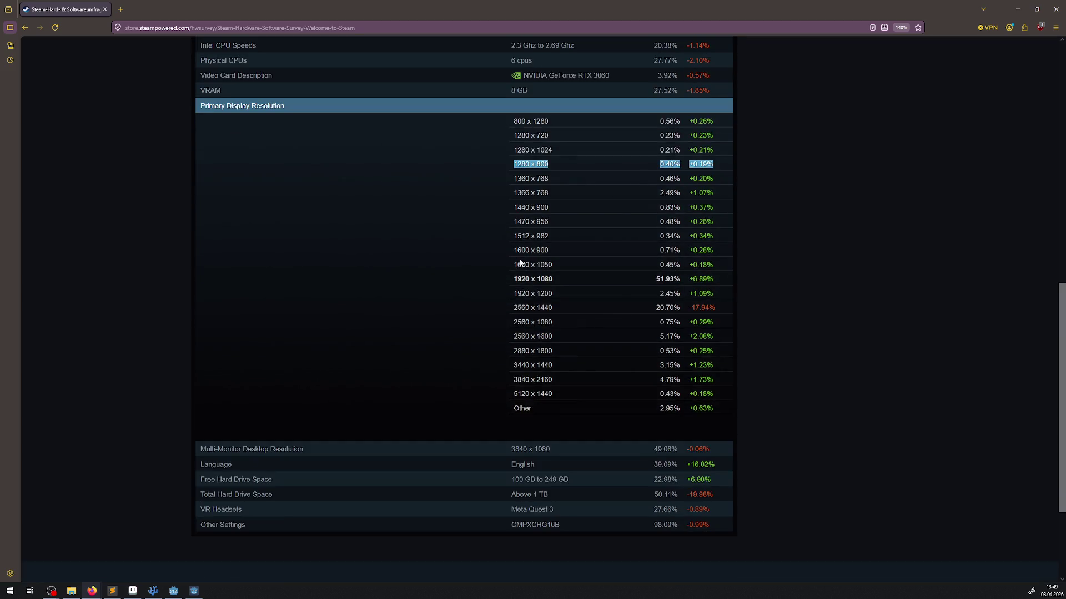
click(504, 454)
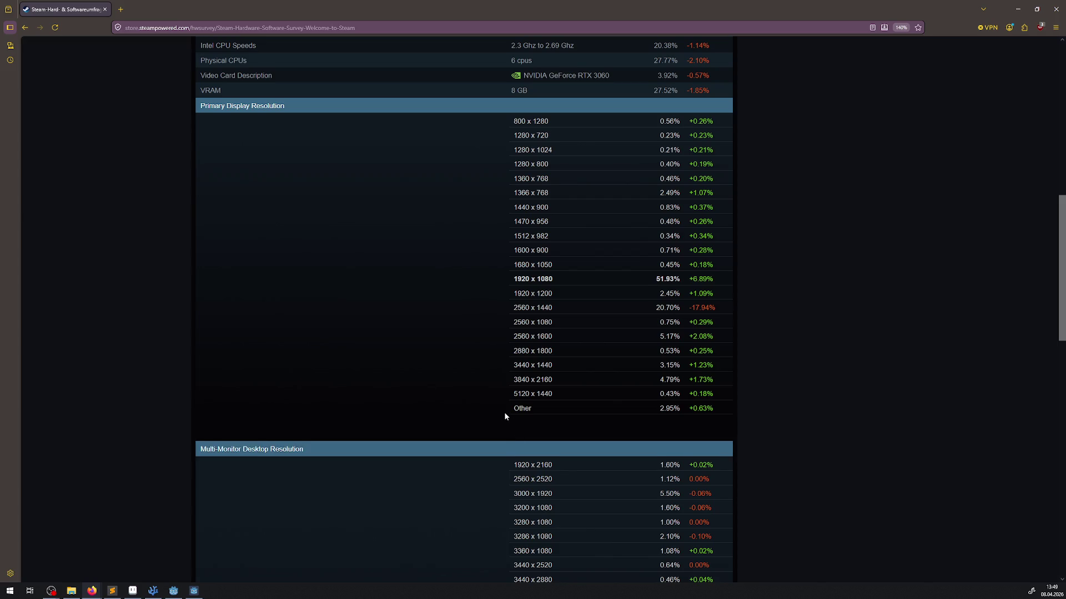
scroll(503, 405, down, 5)
scroll(501, 399, down, 1)
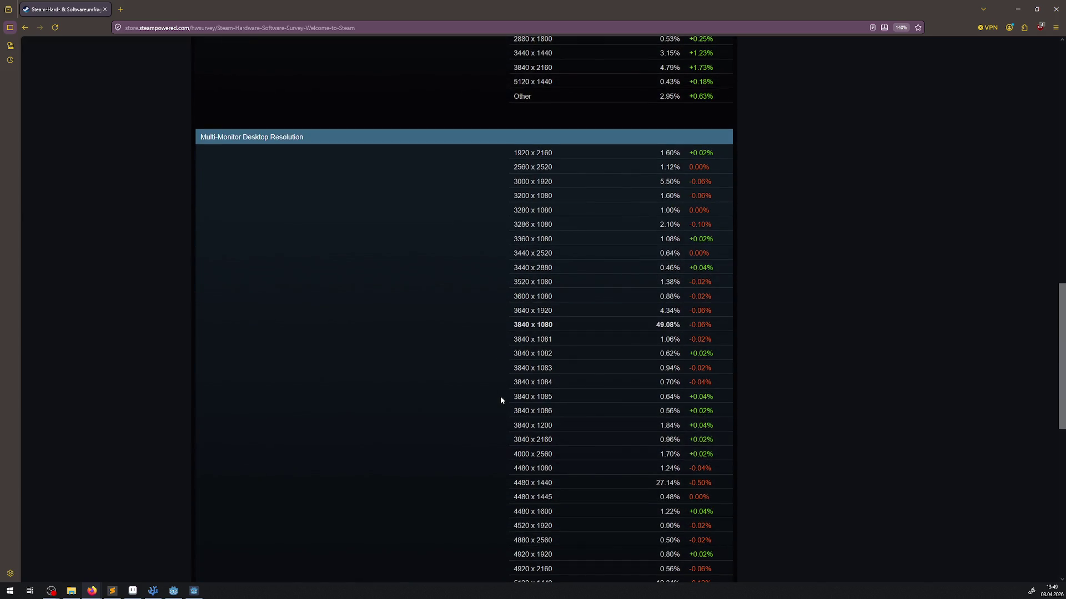
scroll(454, 451, down, 1)
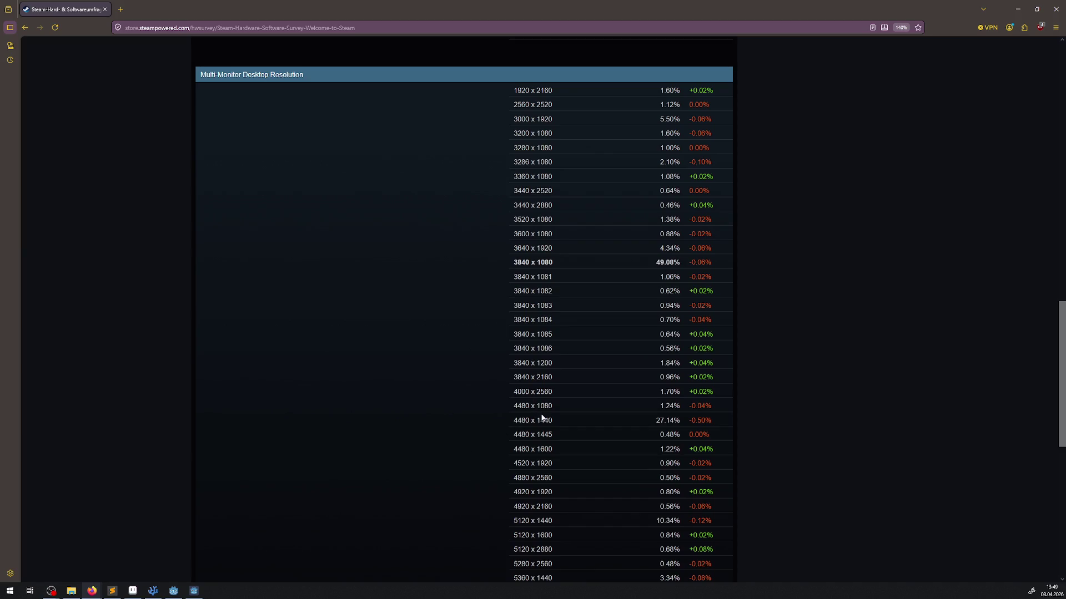
scroll(543, 418, up, 3)
scroll(566, 470, down, 10)
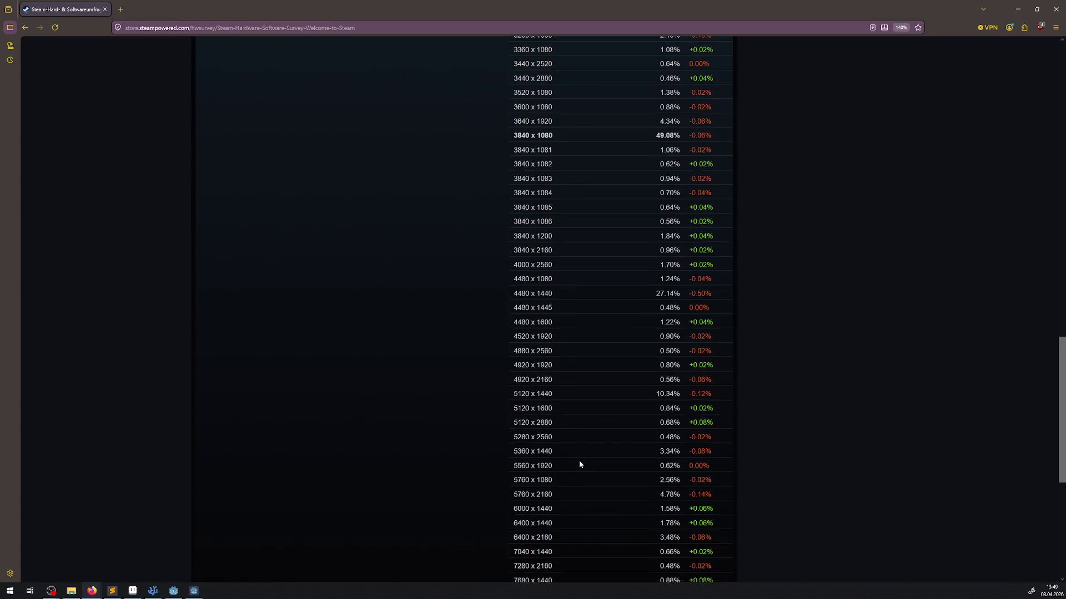
scroll(578, 465, up, 12)
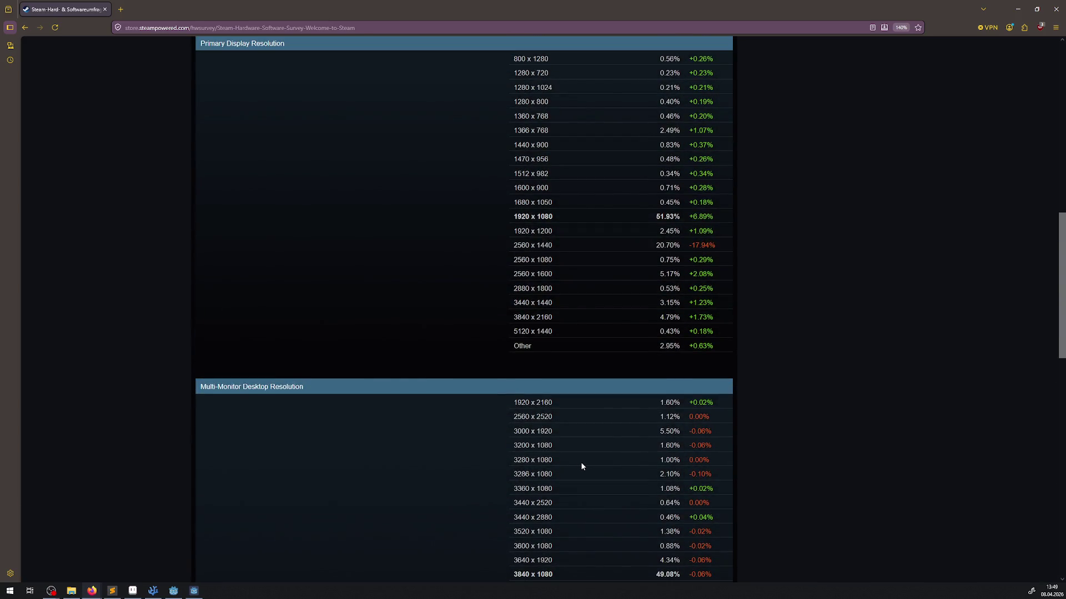
scroll(625, 407, up, 1)
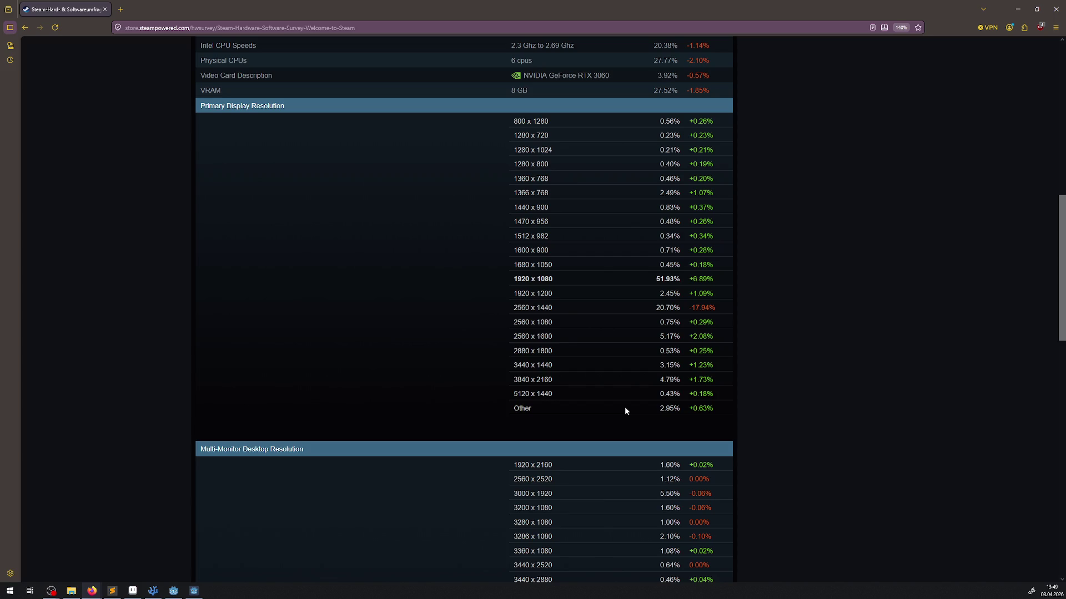
Bring the Hazel (DEBUG) game window forward, then switch back to the Steam survey page.
click(195, 593)
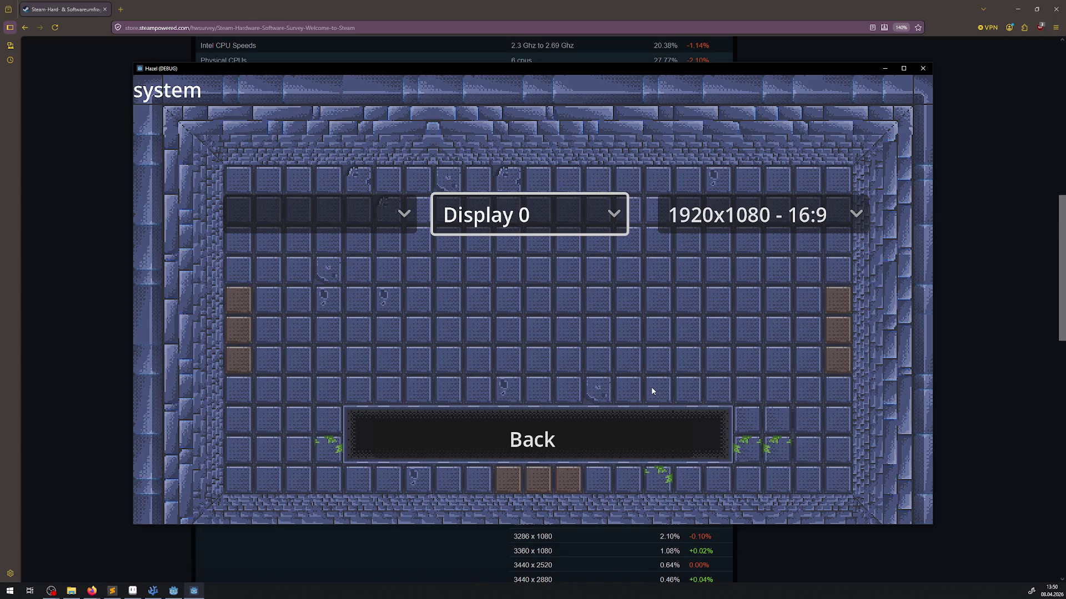
click(647, 555)
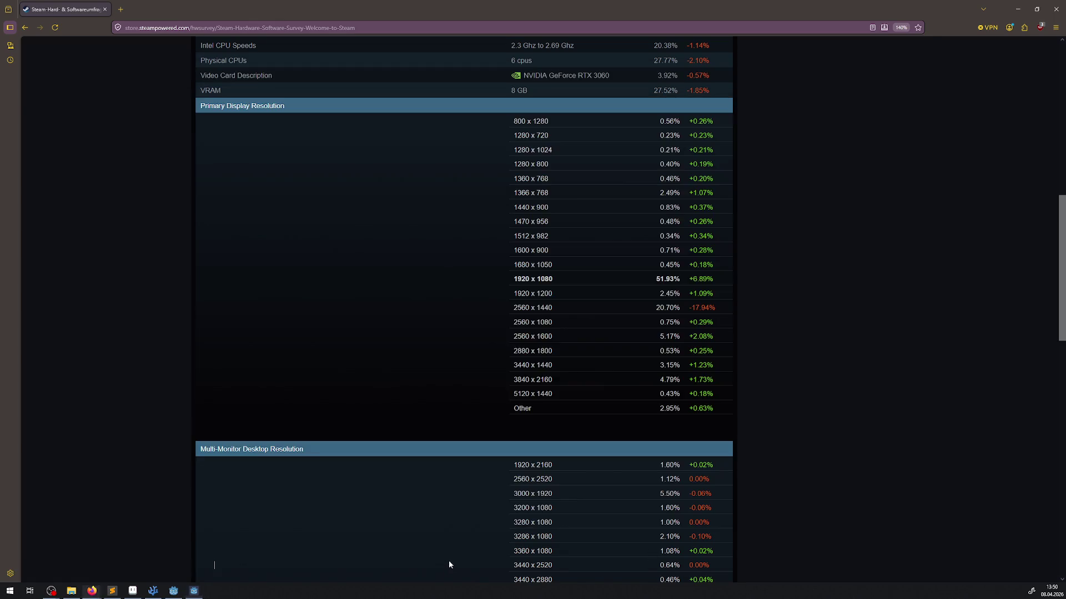
Highlight the 3440 x 2520 entry and collapse Multi-Monitor Desktop Resolution to review primary display resolutions.
drag(514, 566, 547, 566)
scroll(578, 517, up, 2)
scroll(580, 505, down, 4)
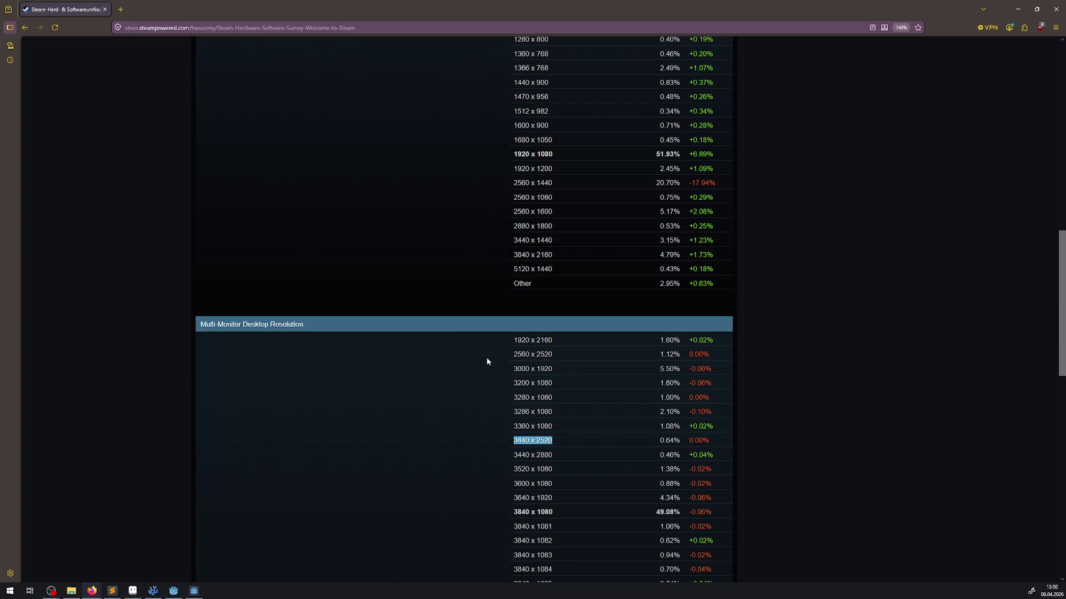
click(304, 322)
scroll(576, 397, up, 5)
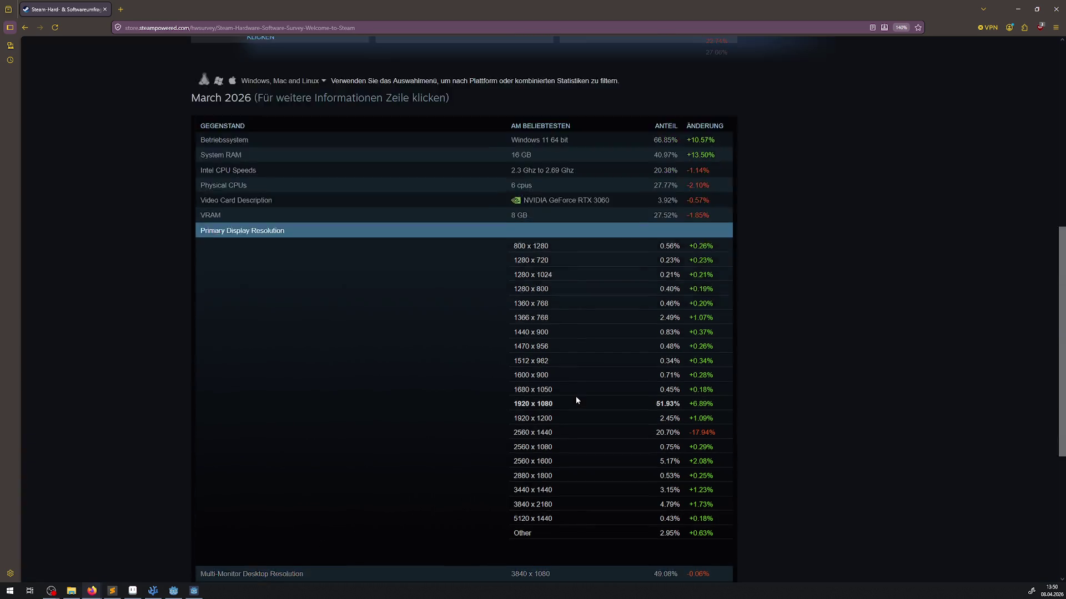
scroll(575, 395, down, 3)
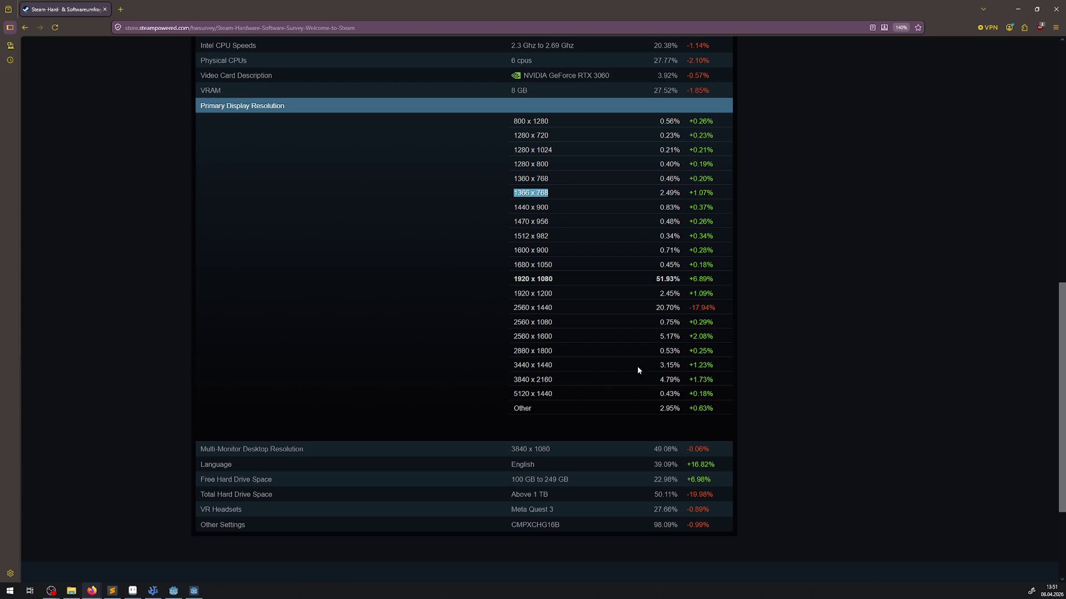
scroll(565, 304, up, 2)
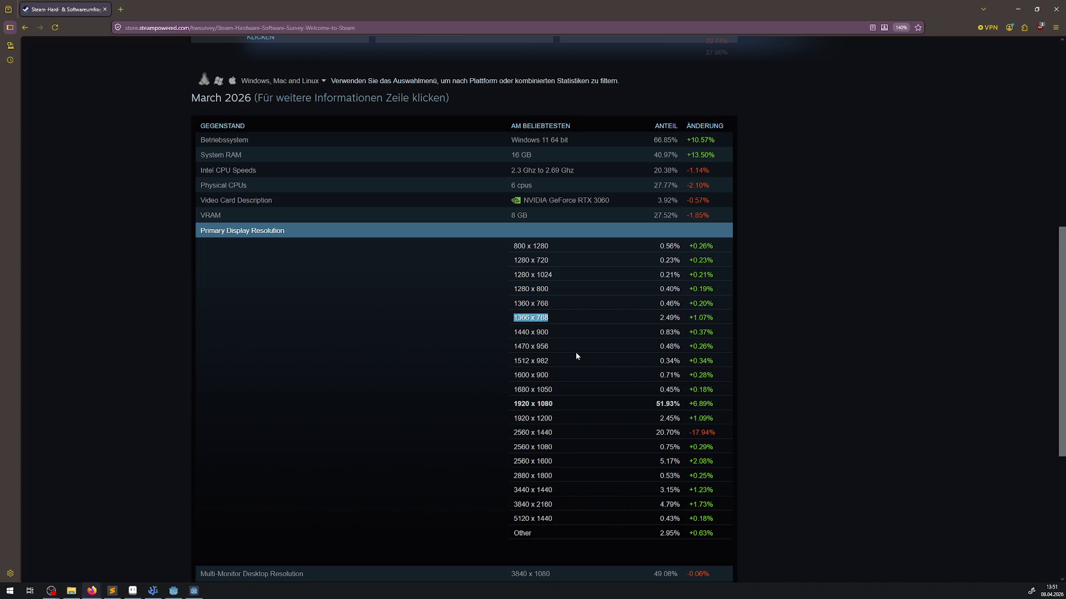
click(585, 202)
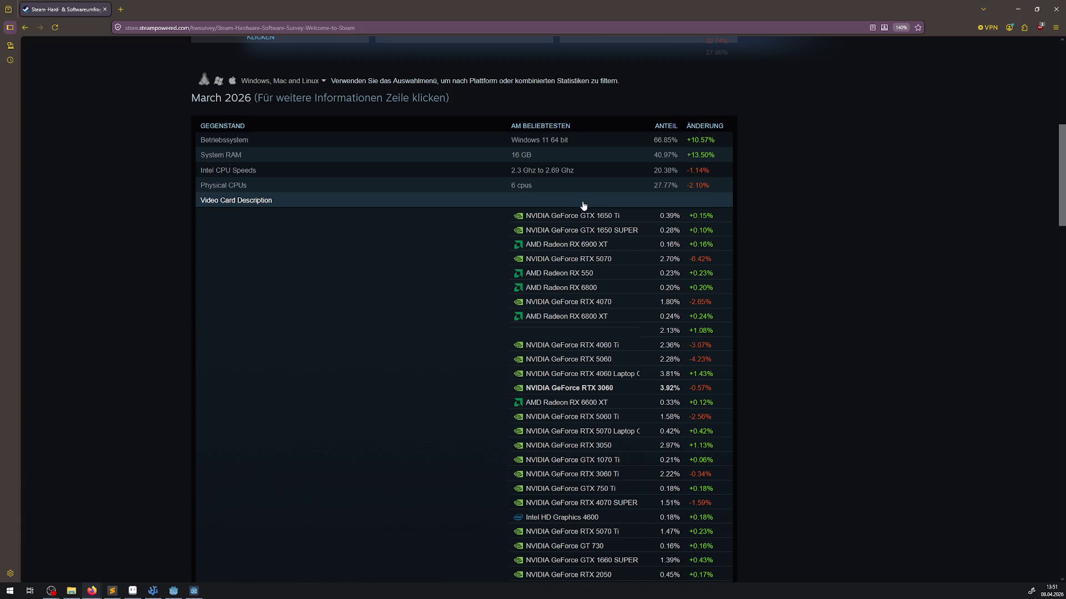
click(566, 206)
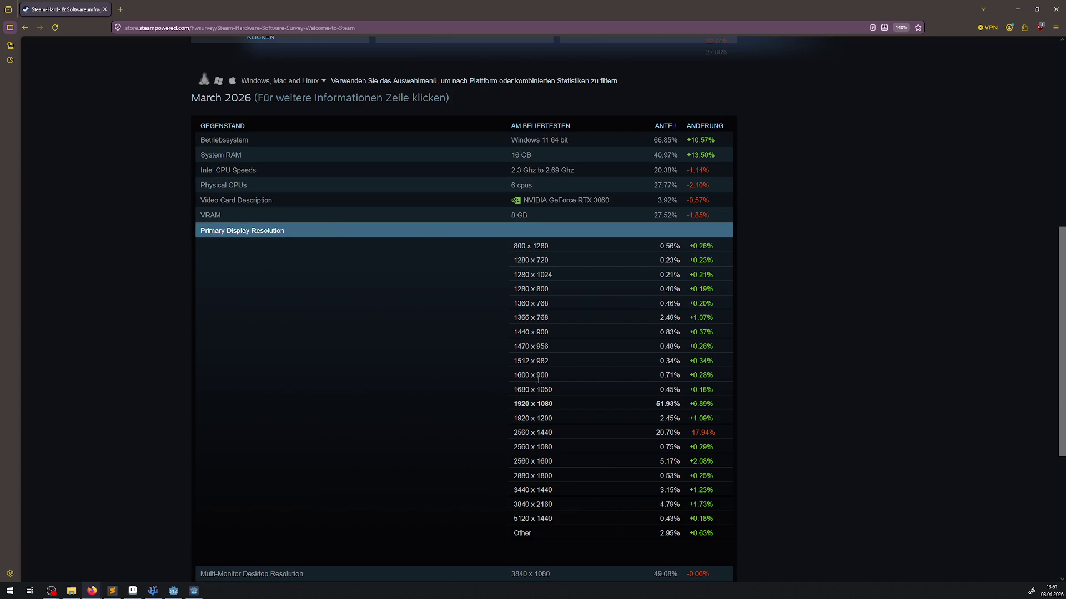
scroll(538, 380, down, 2)
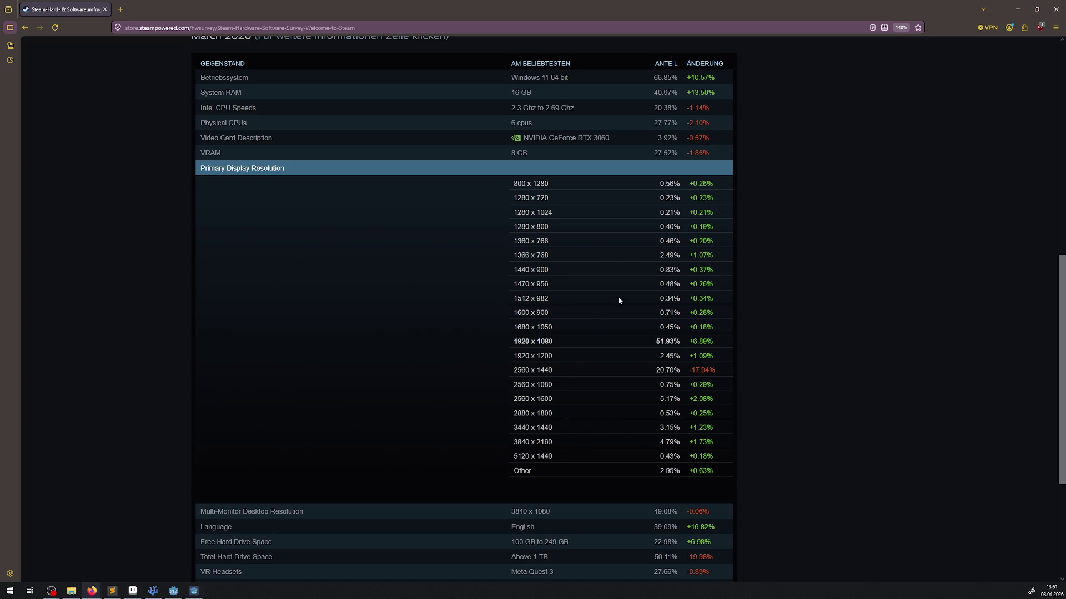
drag(562, 181, 744, 178)
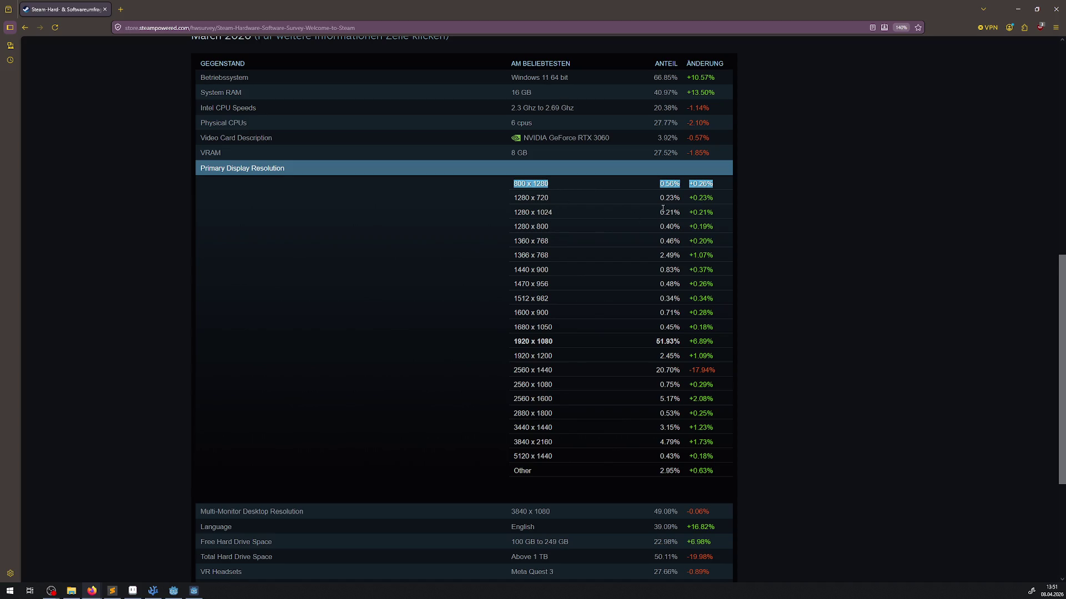
drag(508, 197, 764, 199)
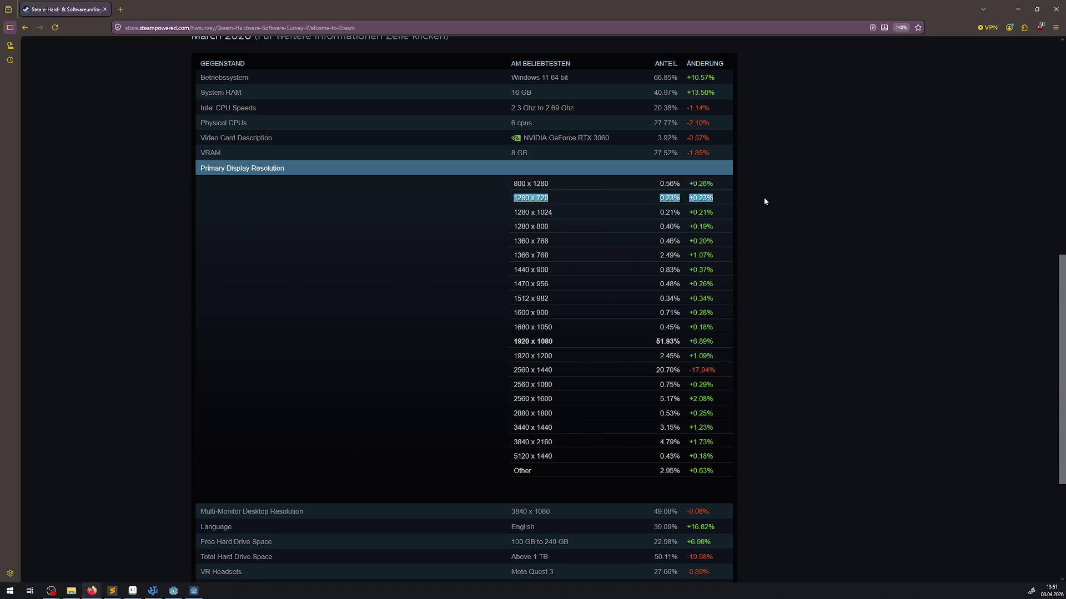
drag(513, 229, 504, 255)
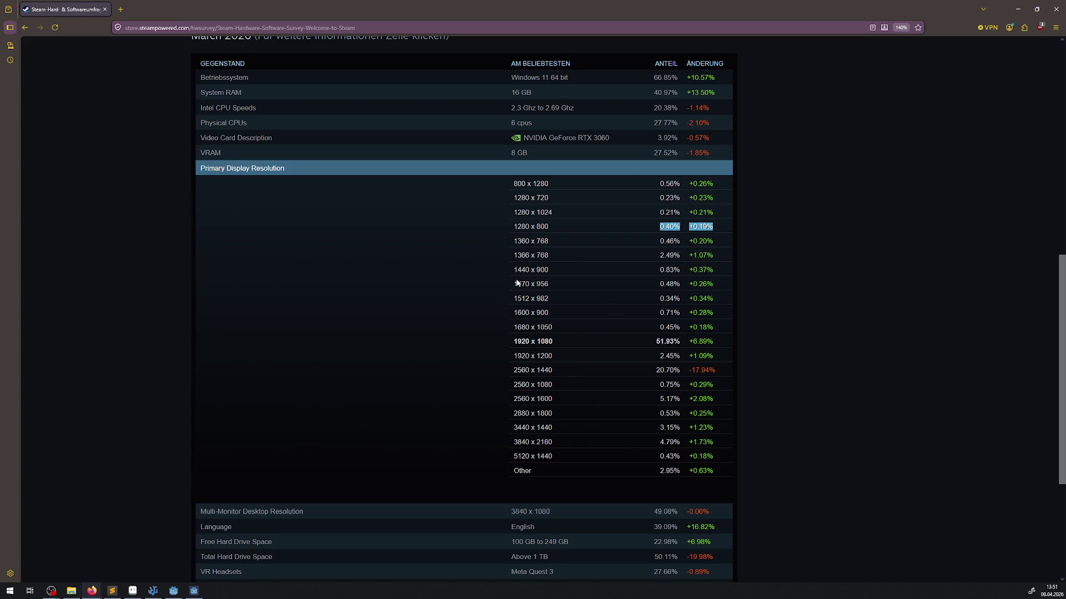
drag(510, 334, 722, 344)
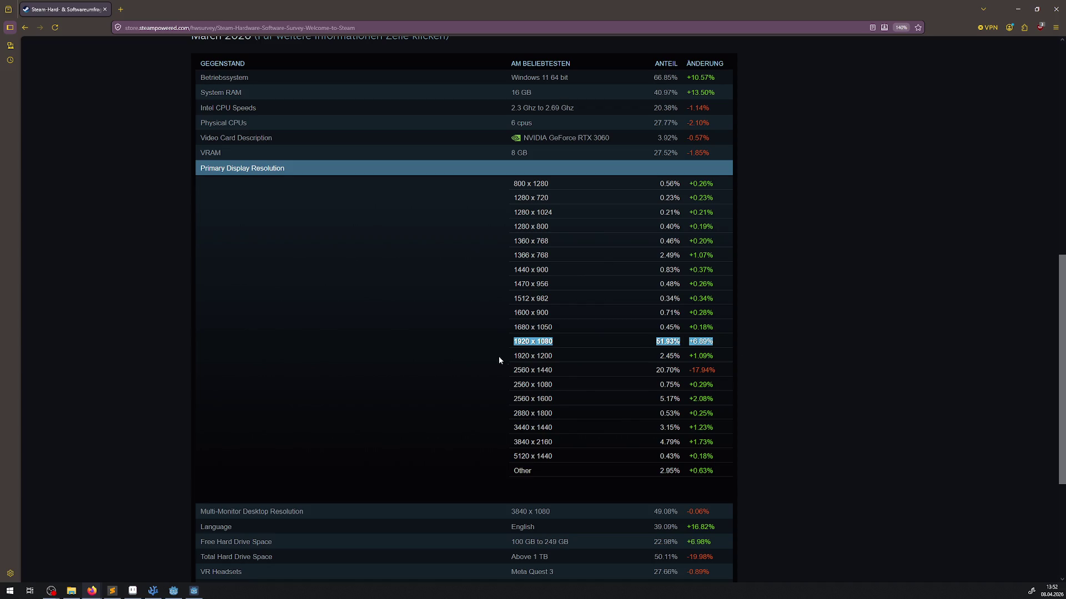
drag(499, 358, 767, 368)
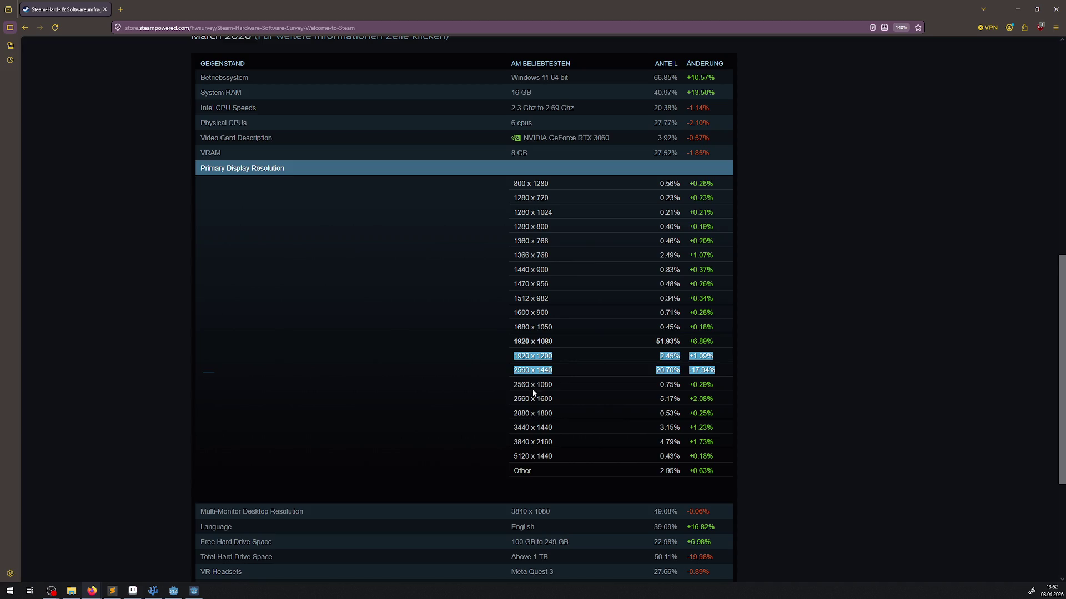
drag(557, 414, 511, 392)
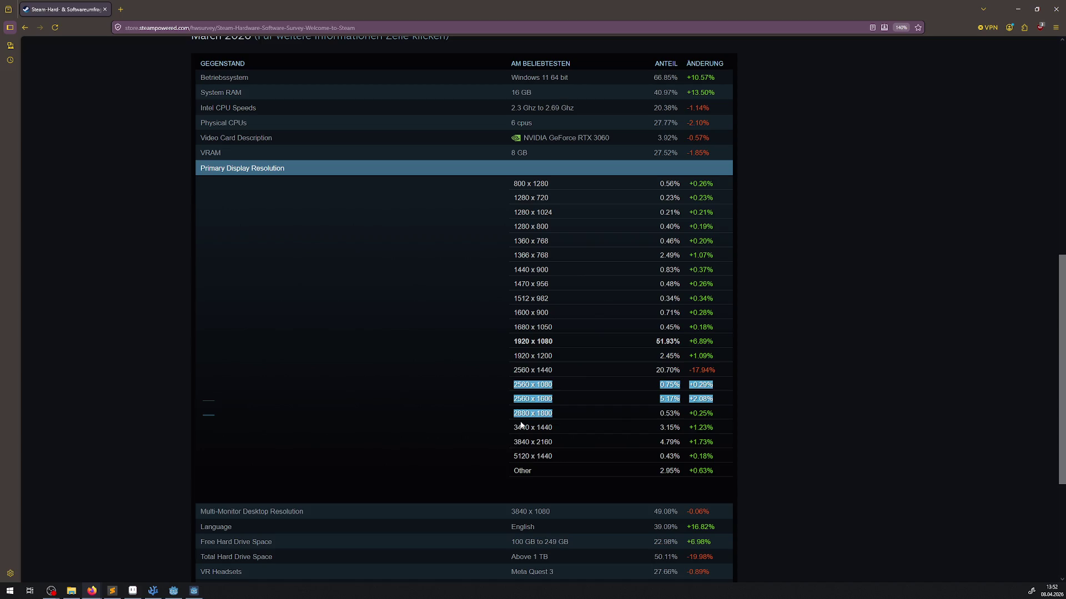
click(442, 410)
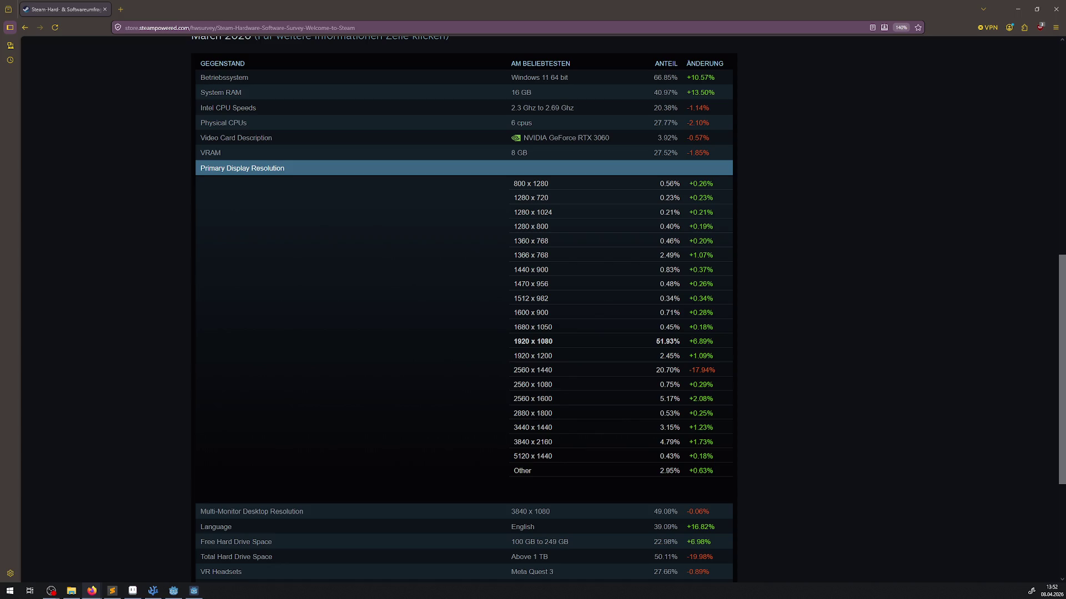
Close Firefox and back out of the in-game settings and system menu to resume play.
click(1055, 9)
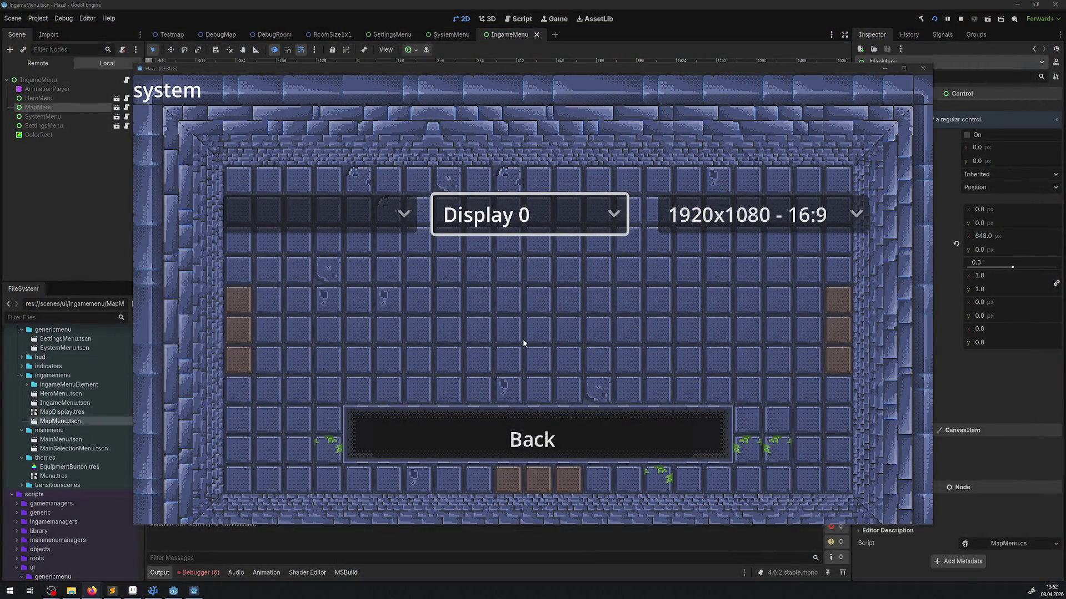
click(666, 326)
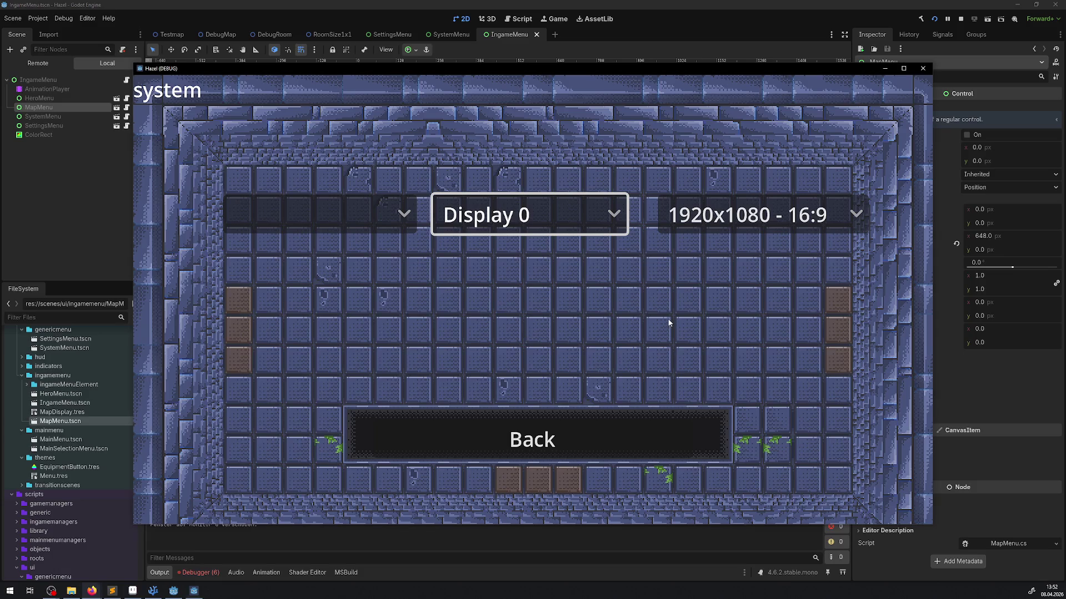
key(Down)
key(Return)
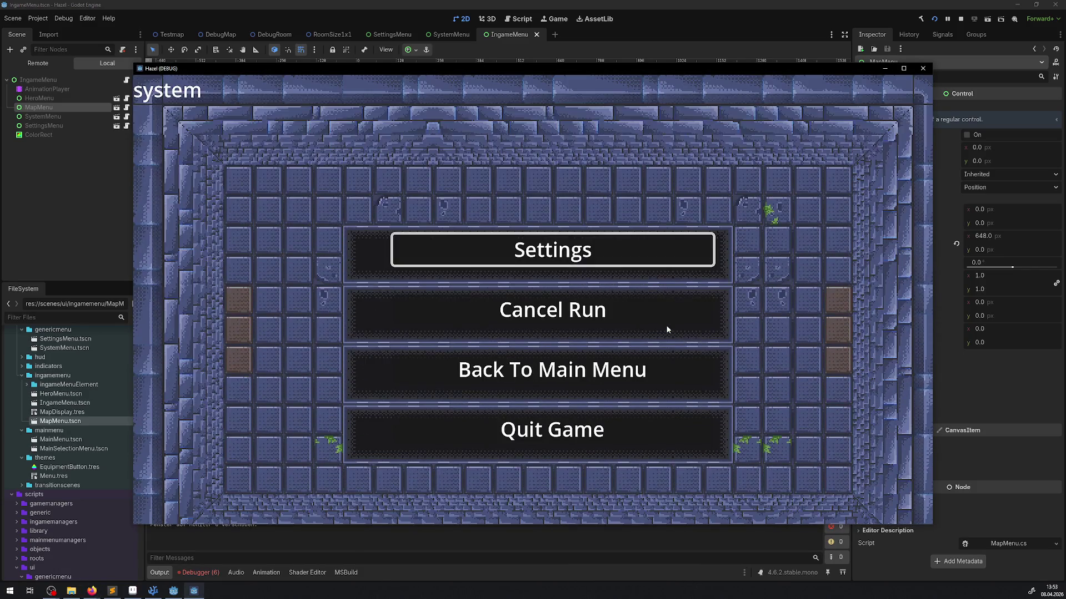
key(Down)
key(Up)
key(Escape)
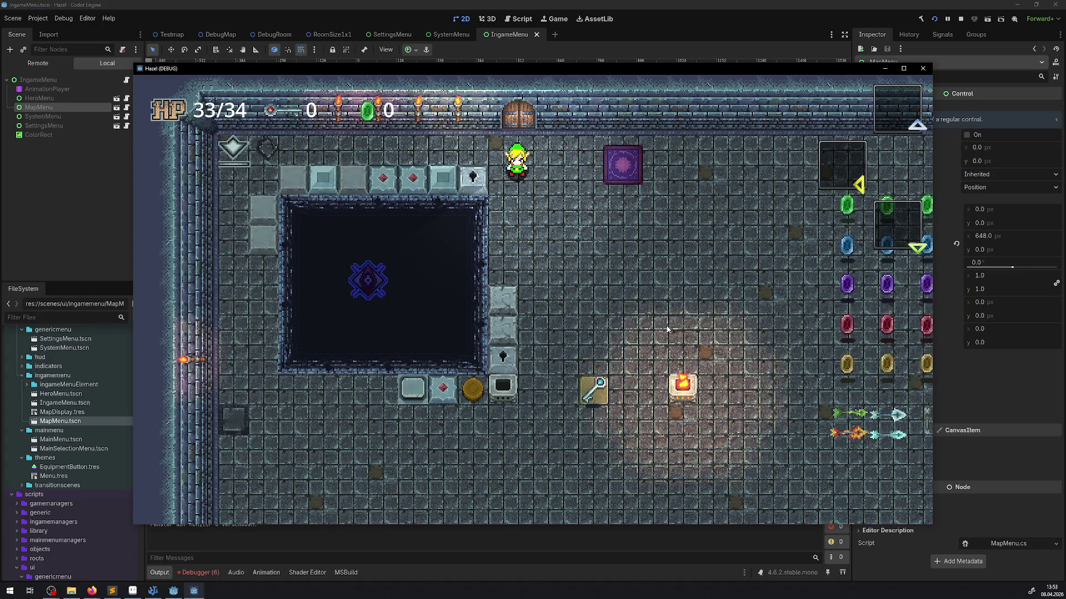
Walk the hero past the pit and along the item row to pick up the key.
key(Down)
key(Left)
key(Down)
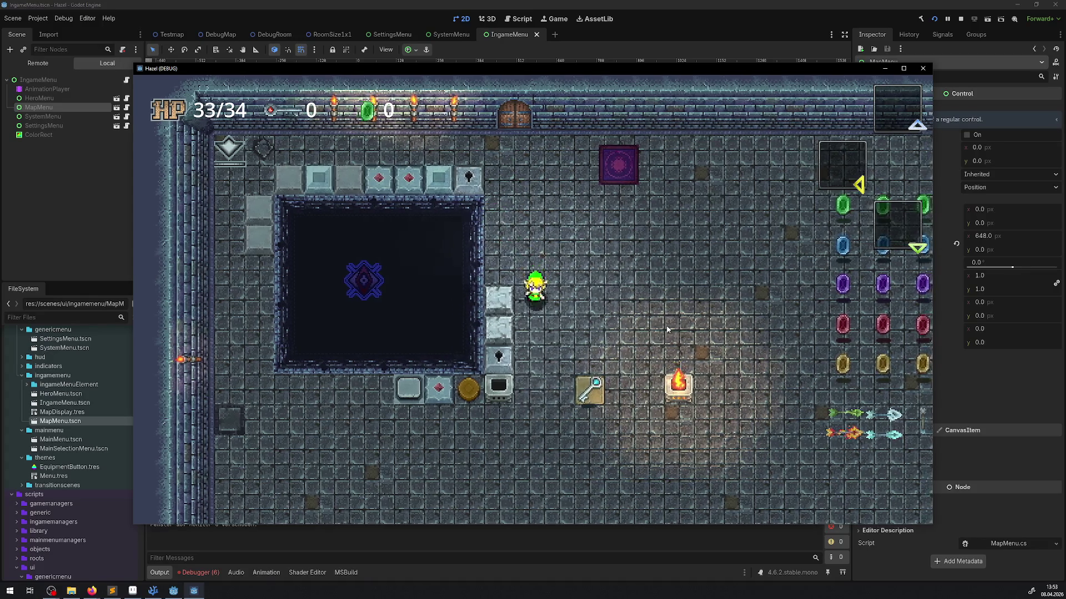
key(Left)
key(Down)
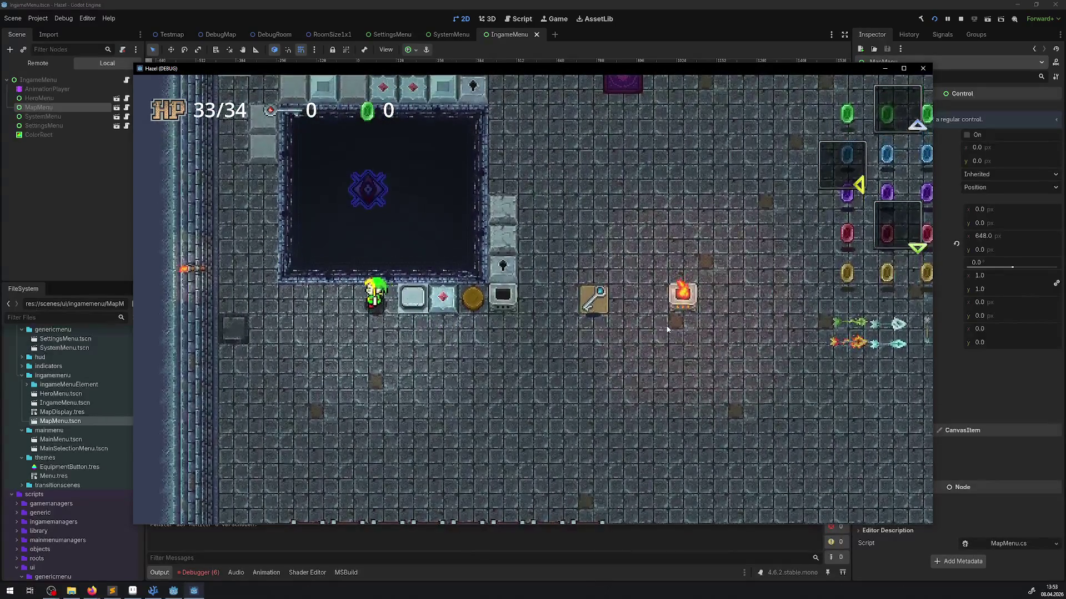
key(Right)
key(Down)
key(Right)
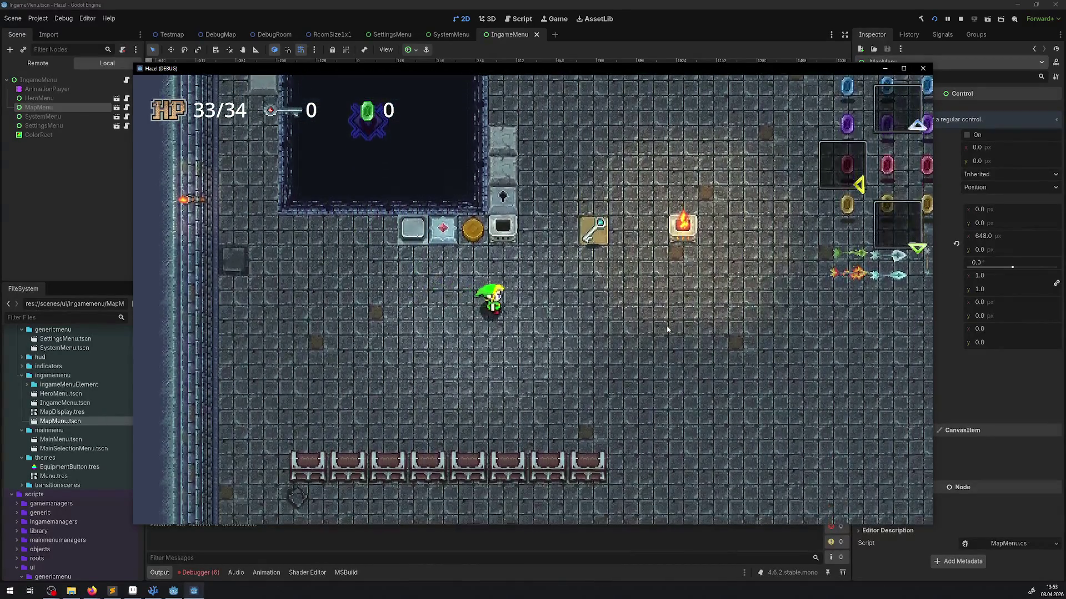
key(Up)
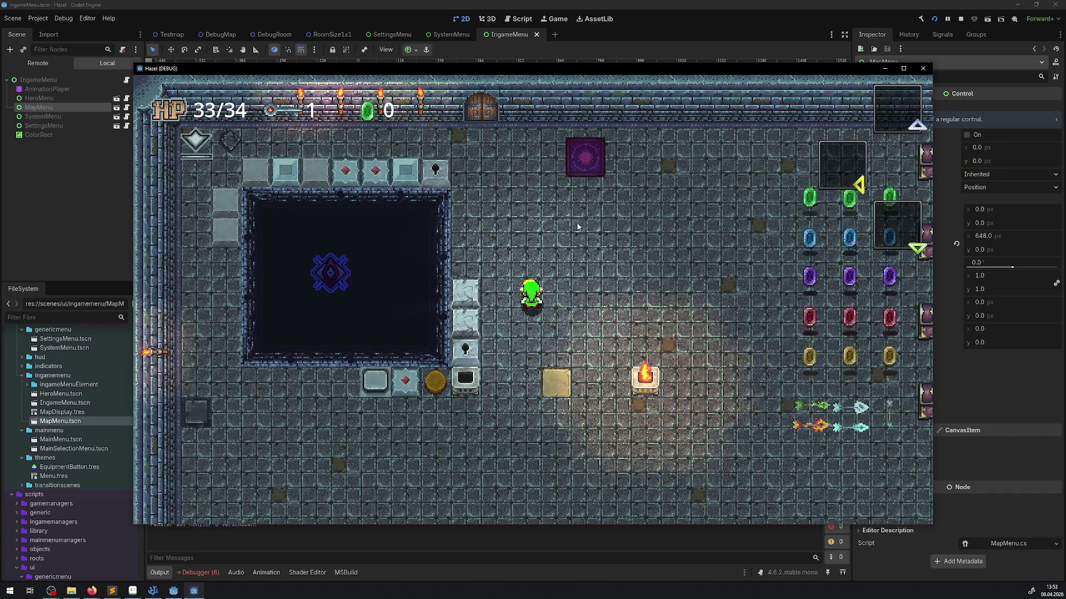
Collect three green gems near the chests, bringing the rupee count to 3, then reopen the system menu.
key(Right)
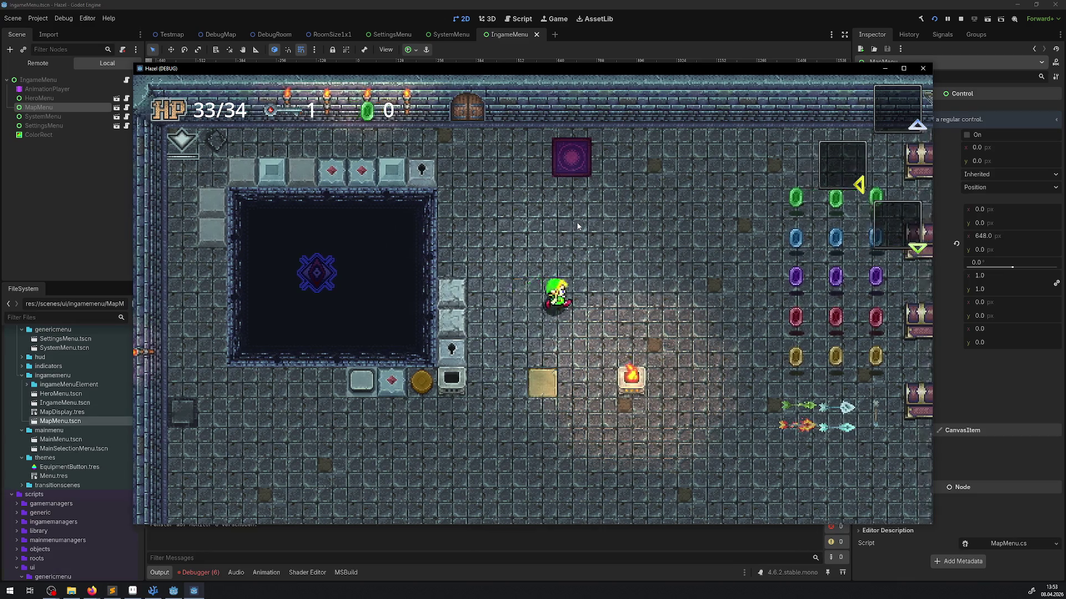
key(Down)
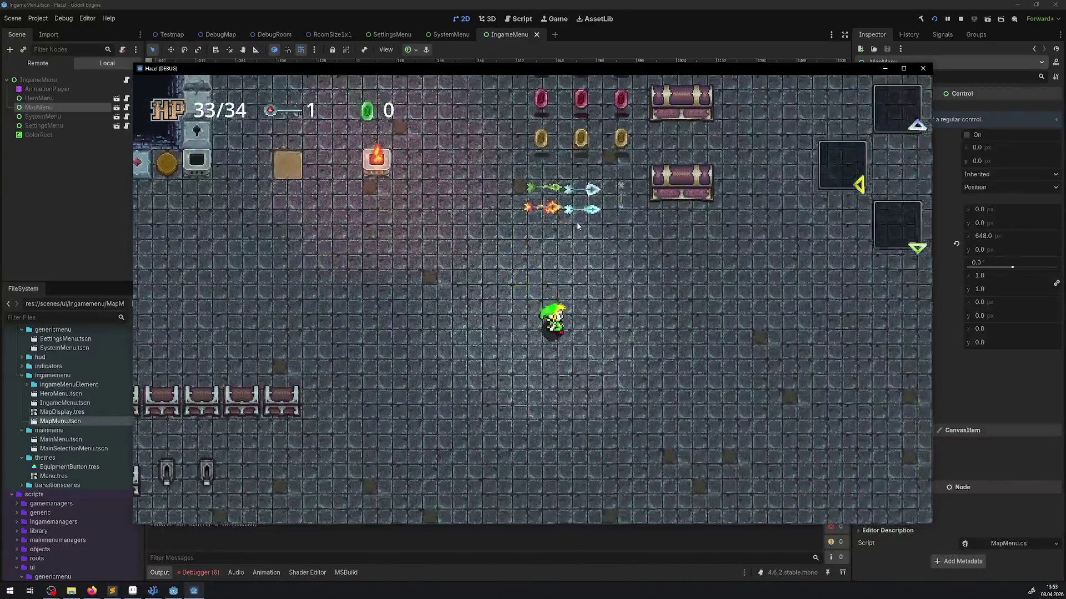
key(Up)
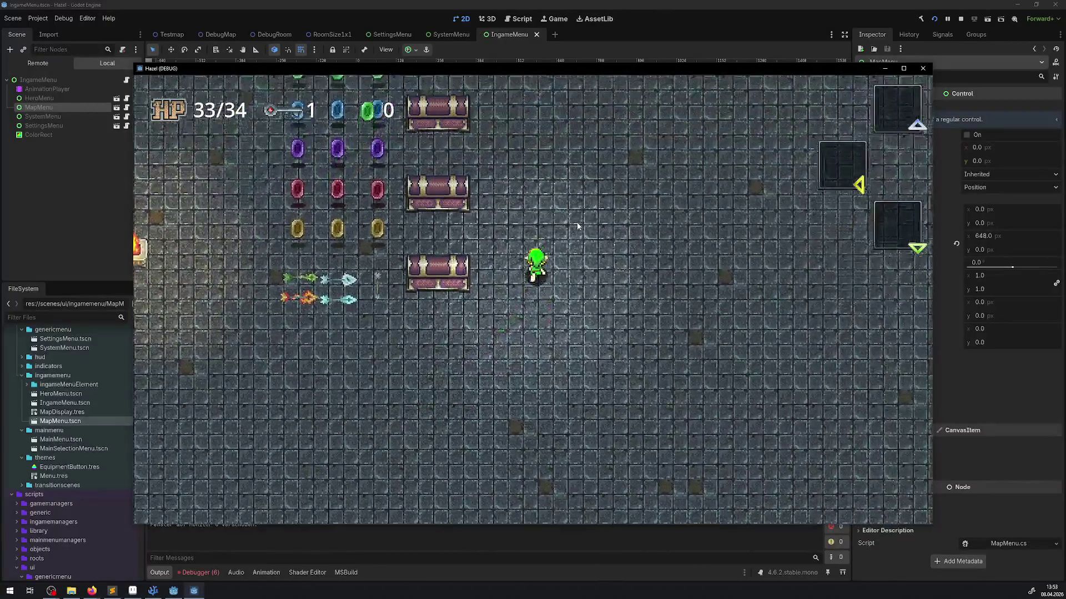
key(Up)
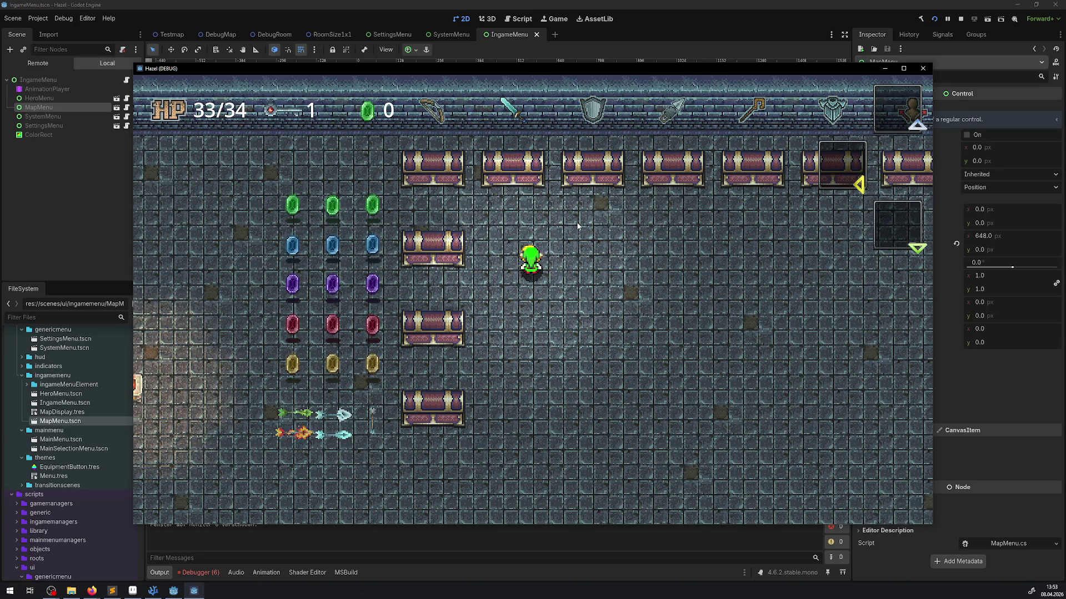
key(Left)
key(Up)
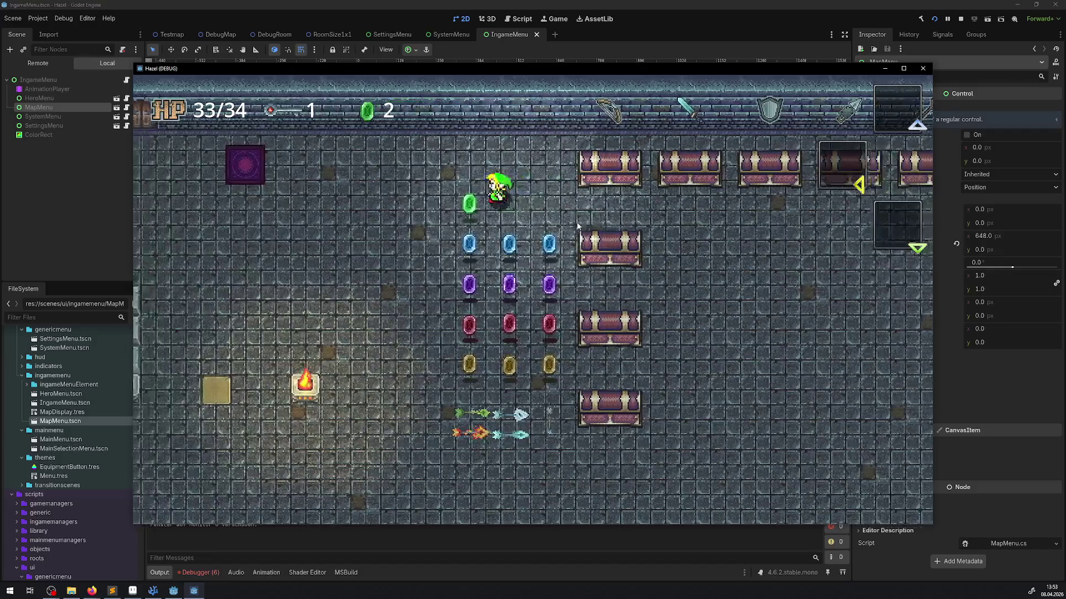
key(Left)
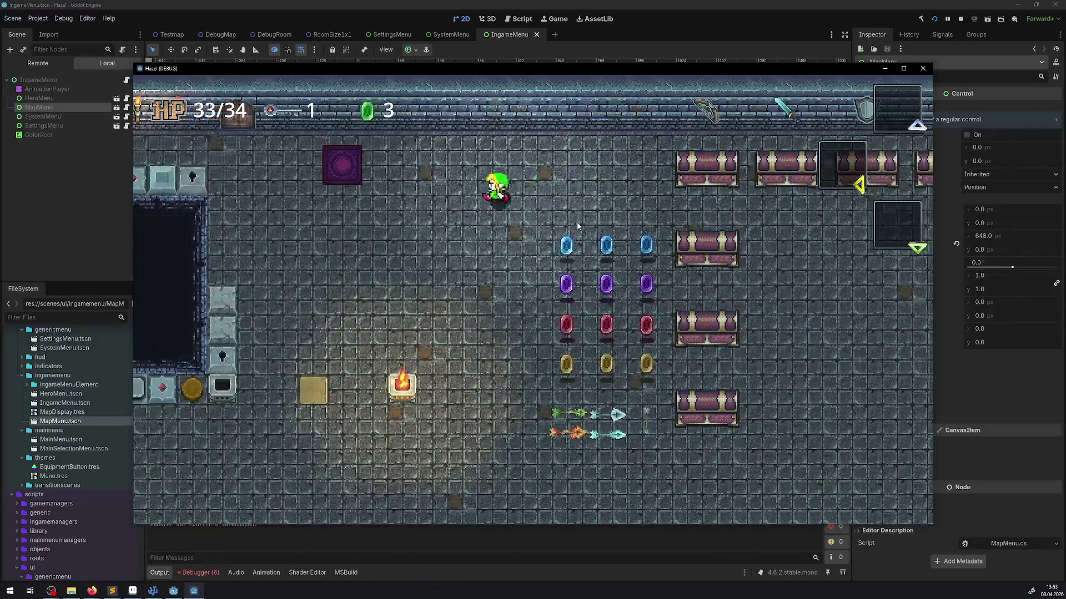
key(Down)
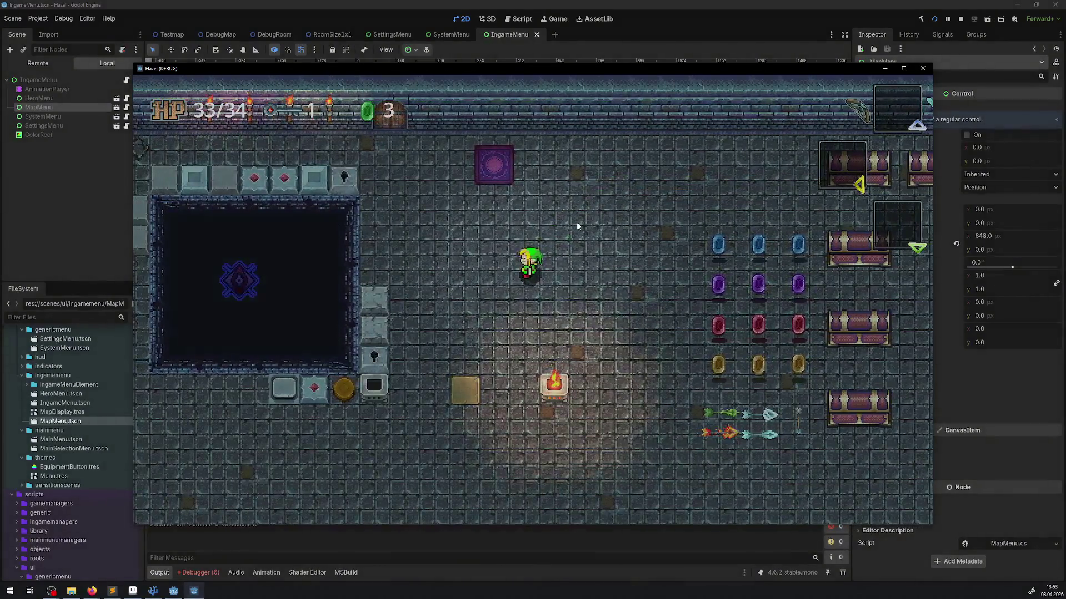
key(Escape)
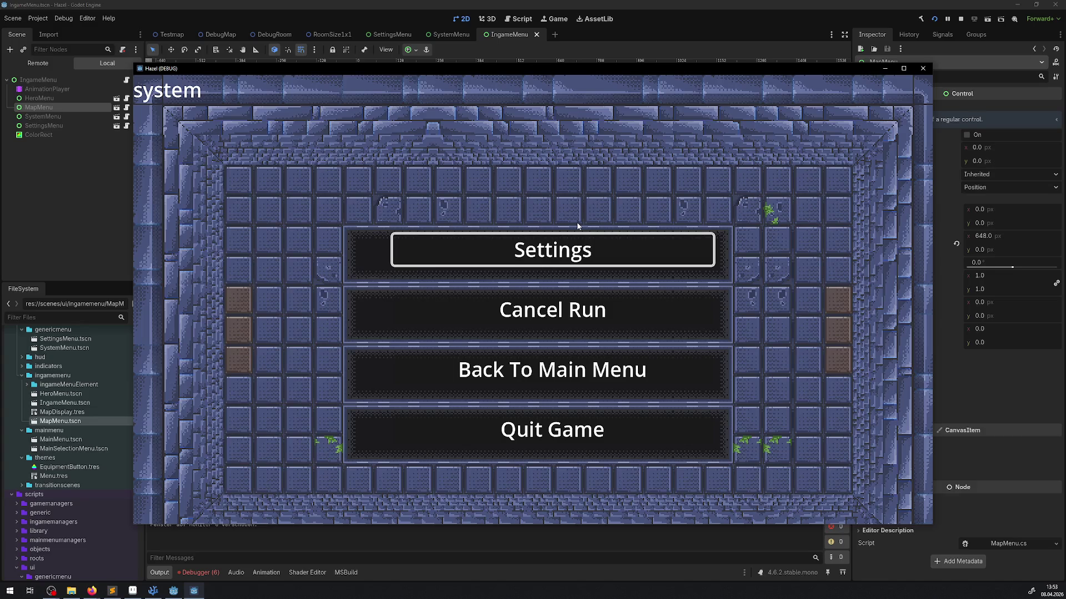
Page to the map tab and pan and zoom the floor F0 map around the explored room.
key(Right)
key(Right)
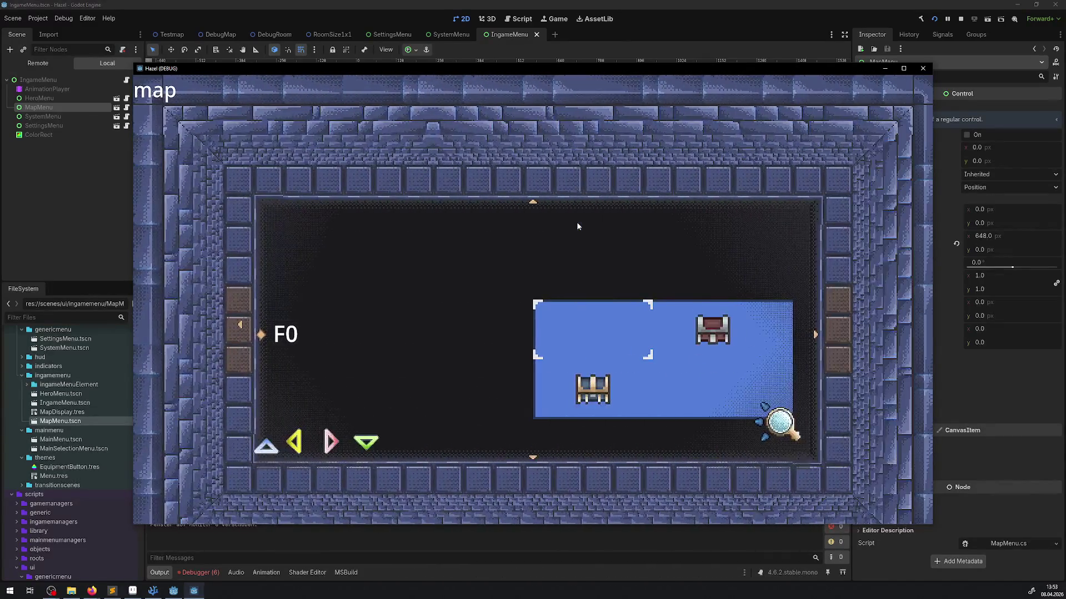
key(Down)
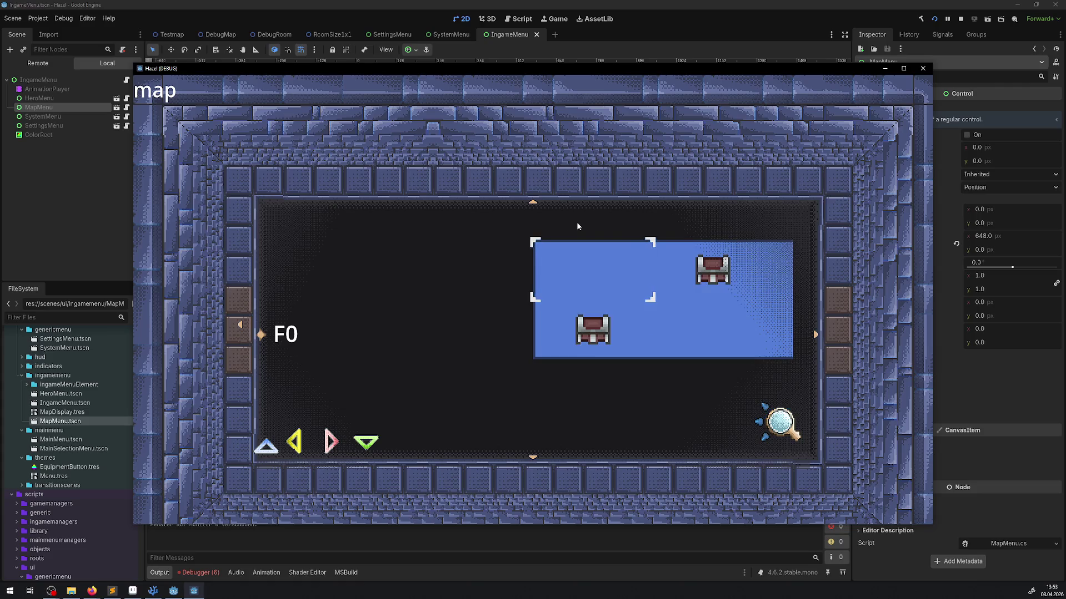
key(Right)
key(Right)
key(Right)
key(Left)
scroll(577, 222, up, 1)
scroll(577, 222, up, 1)
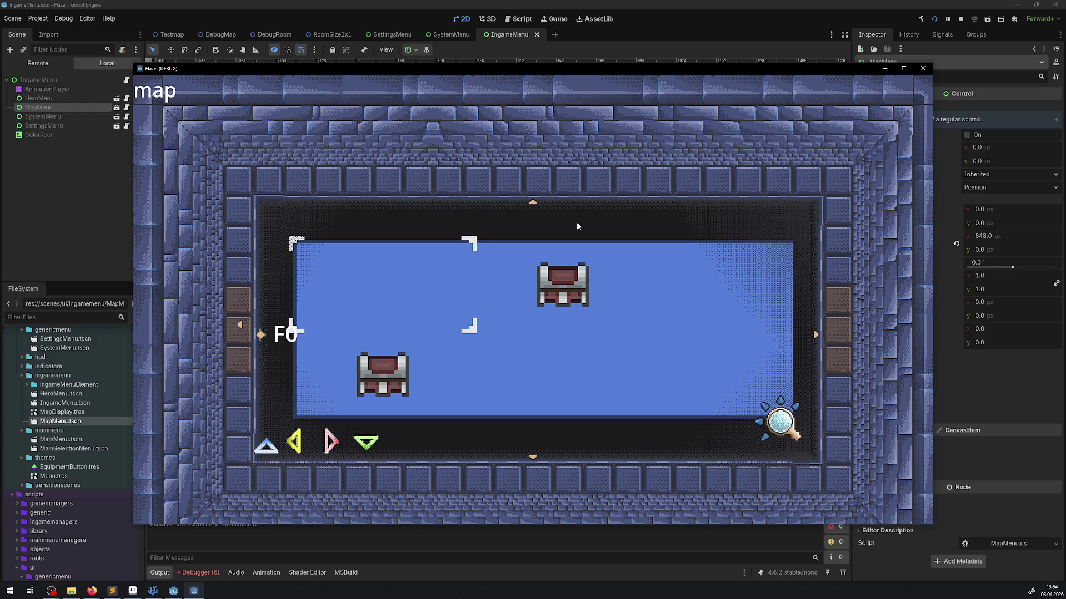
scroll(577, 224, down, 2)
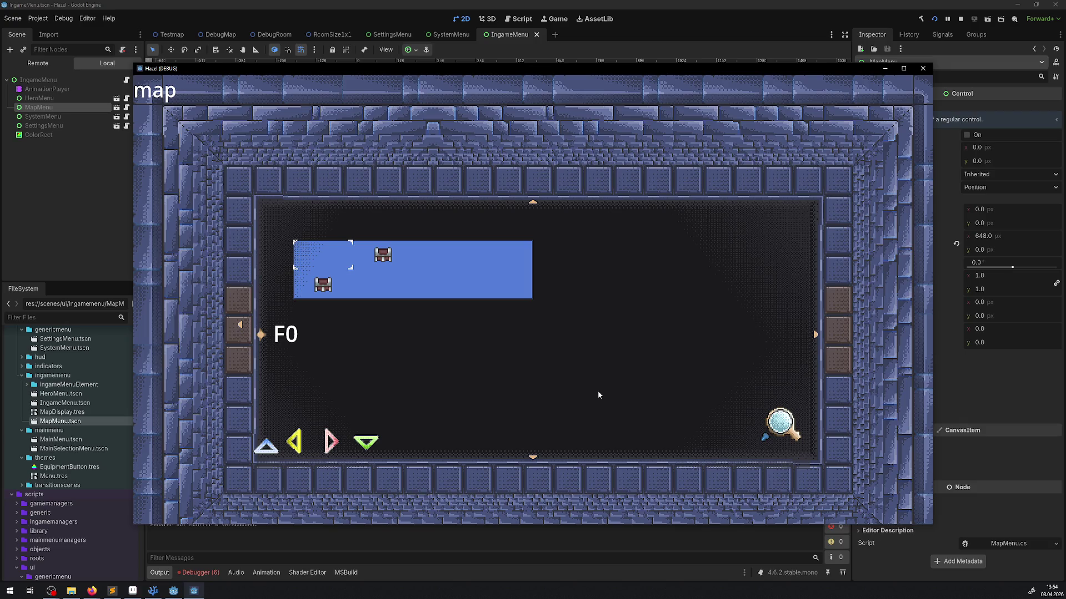
Slide the map to its left edge and back, then close the game.
key(Left)
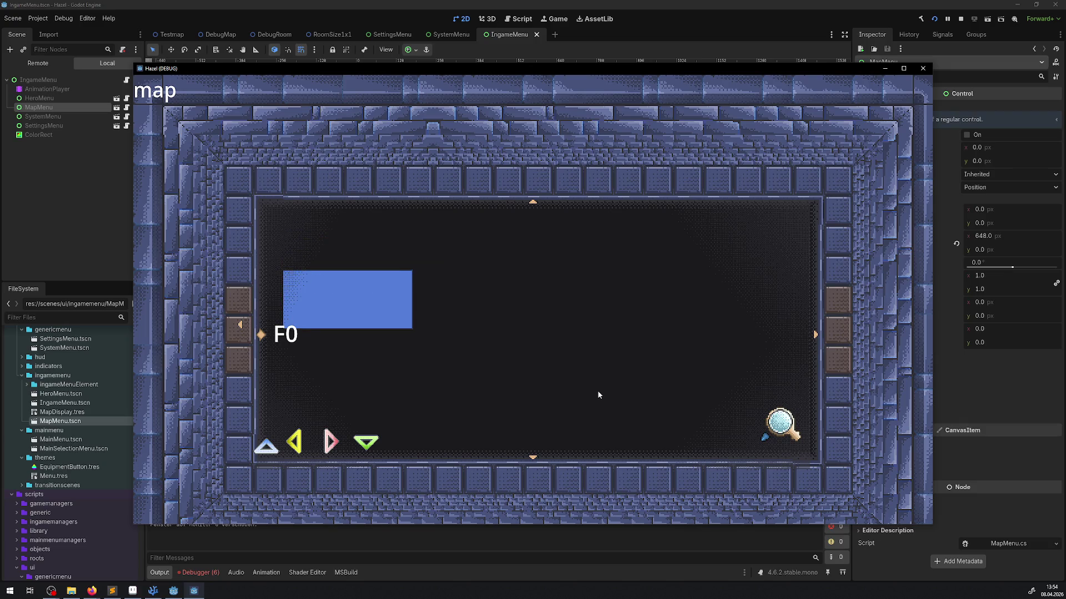
key(Right)
key(Left)
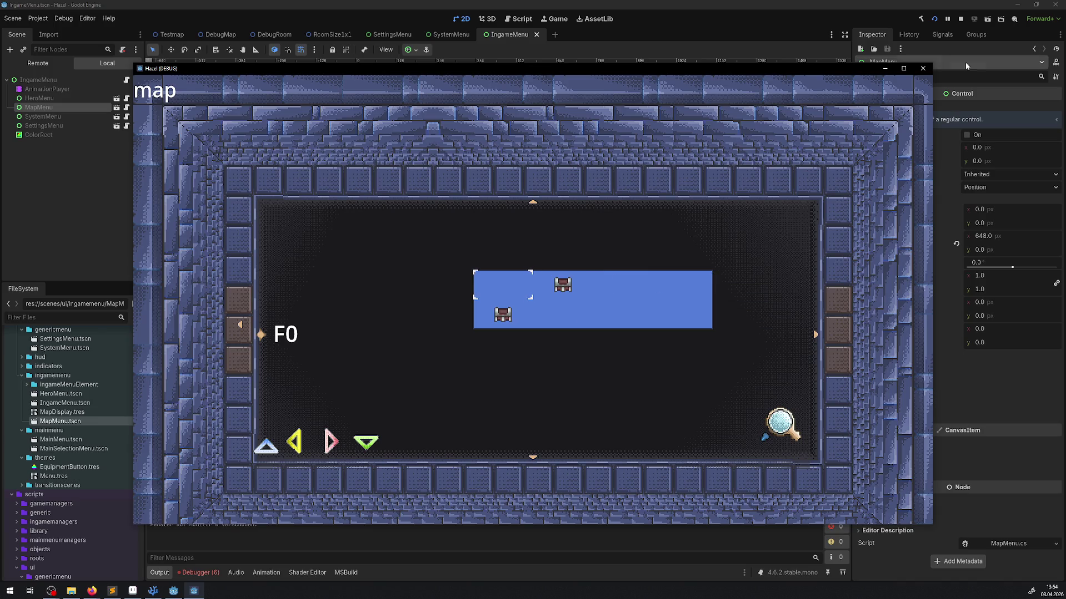
click(922, 68)
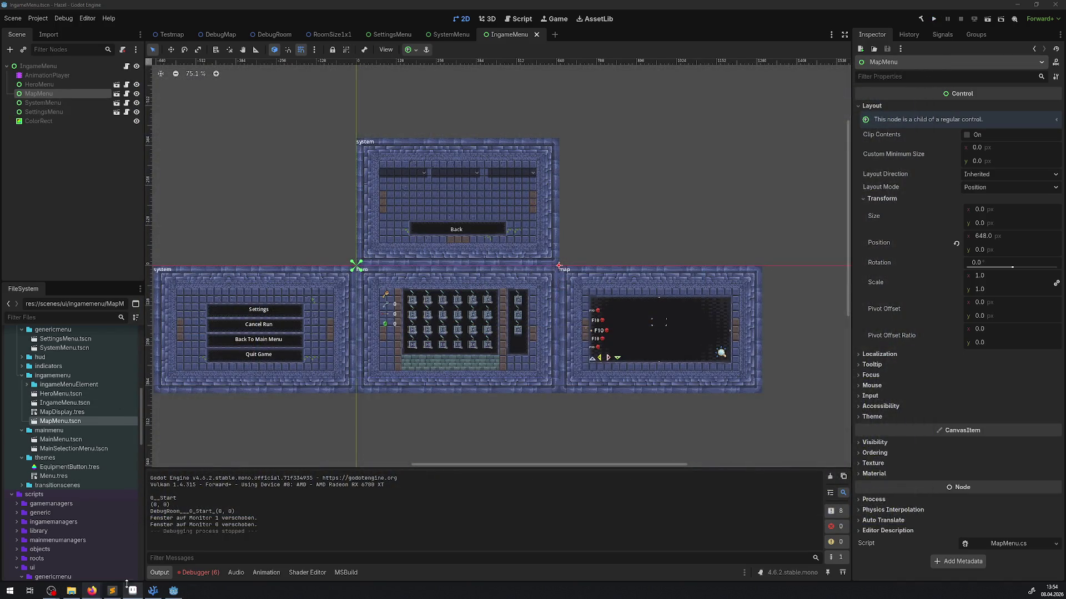
Review the slot errors in the Debugger, then close the SystemMenu, SettingsMenu, RoomSize1x1 and IngameMenu tabs.
click(202, 573)
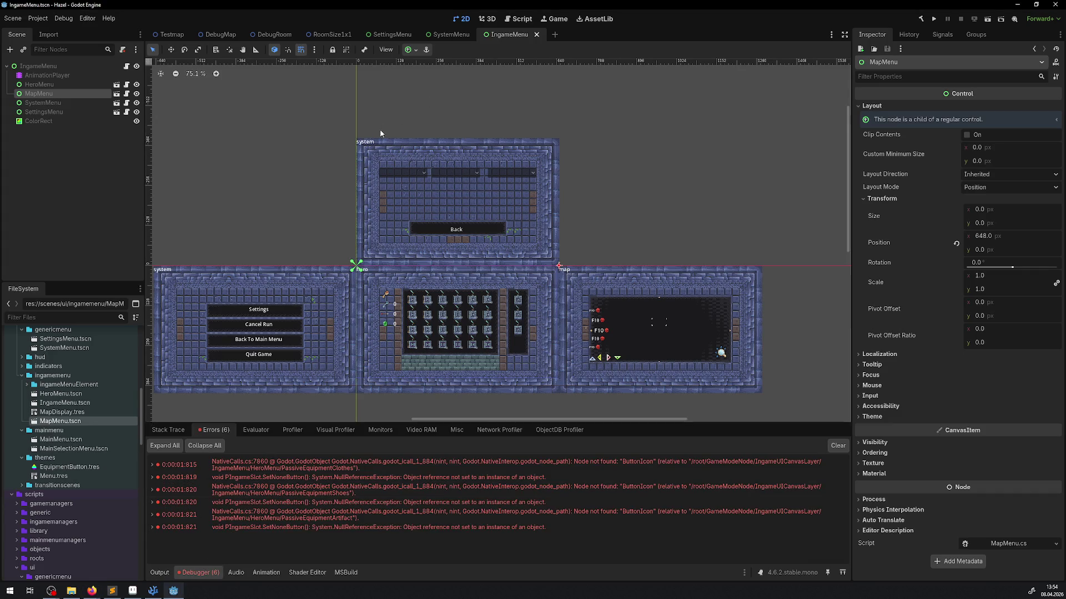
key(ctrl+equal)
key(ctrl+equal)
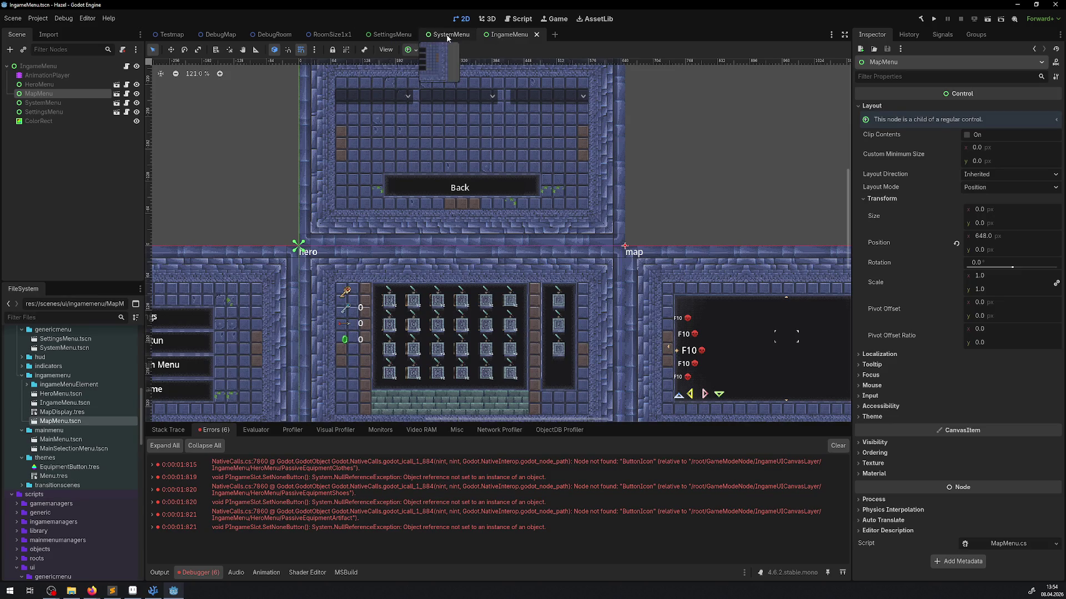
click(472, 35)
click(477, 35)
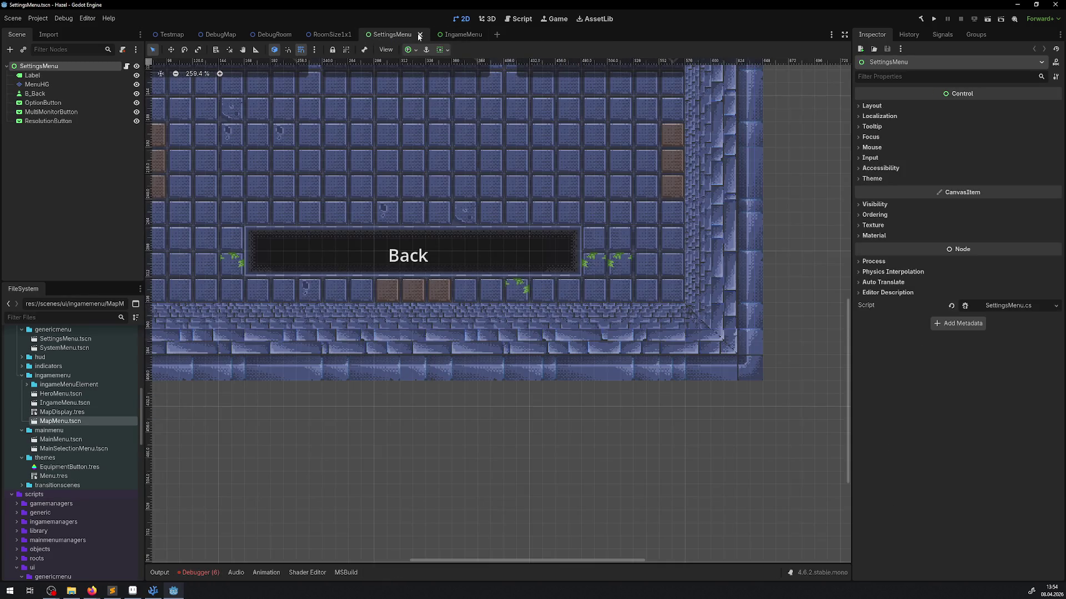
click(419, 35)
click(360, 35)
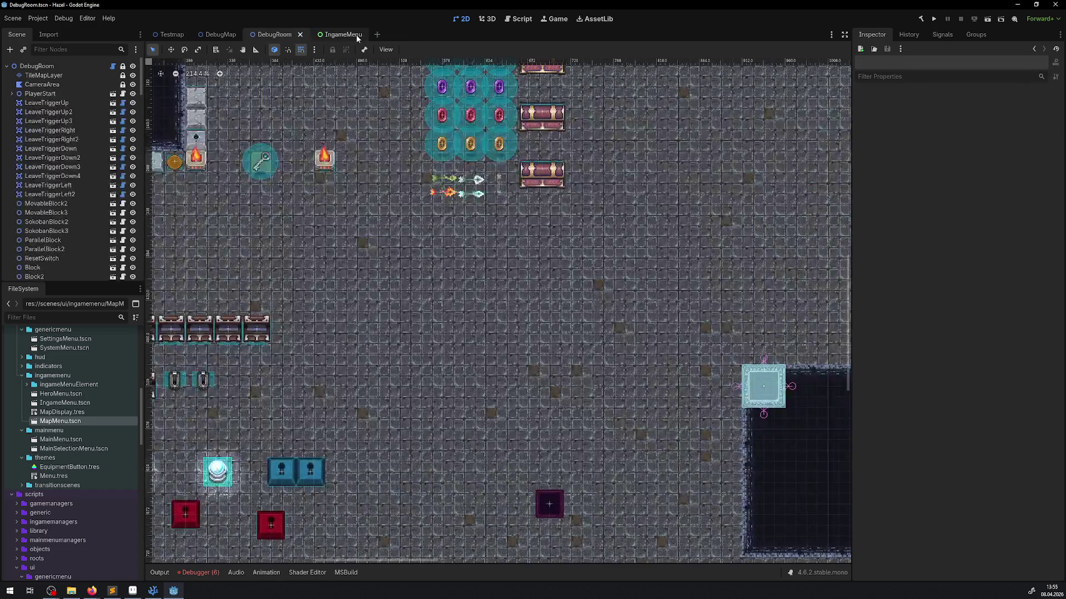
click(343, 36)
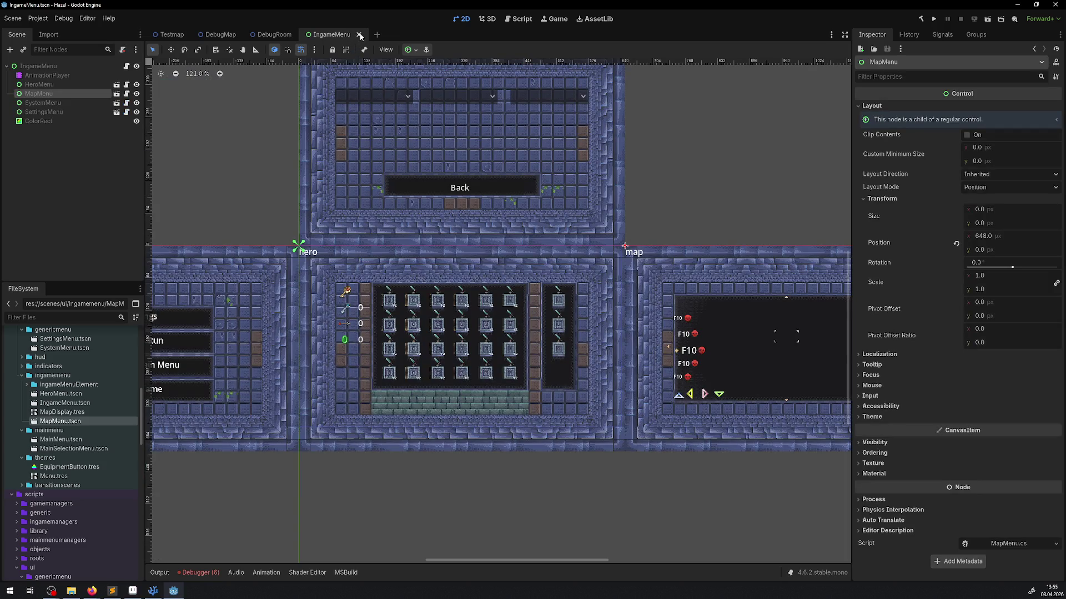
click(360, 35)
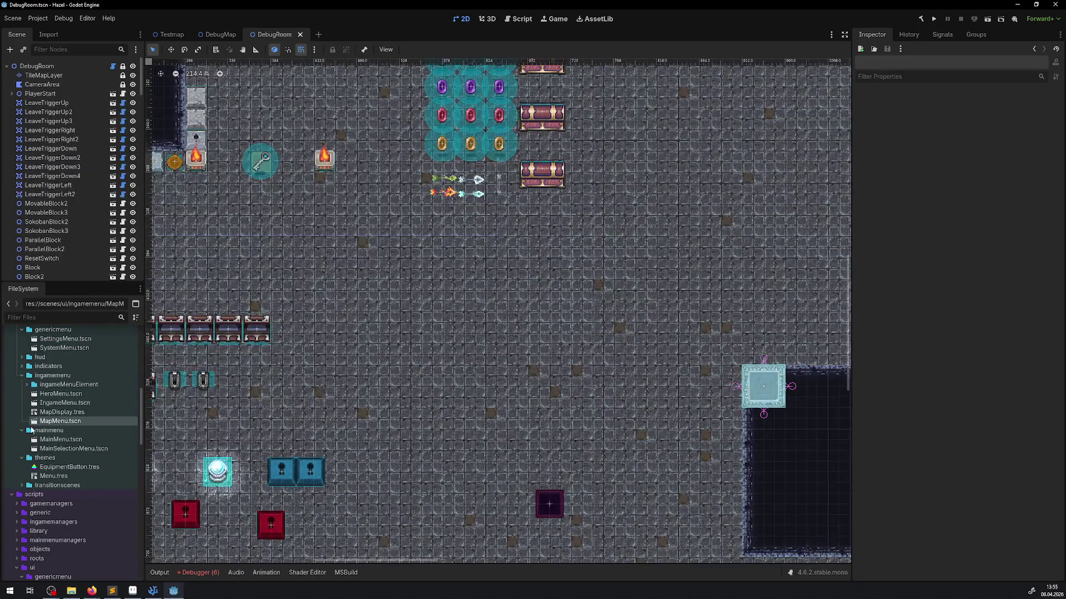
Open HeroMenu, then the IngameInventoryPassiveSlot scene and its script from the PassiveEquipmentArtifact slot.
double_click(61, 394)
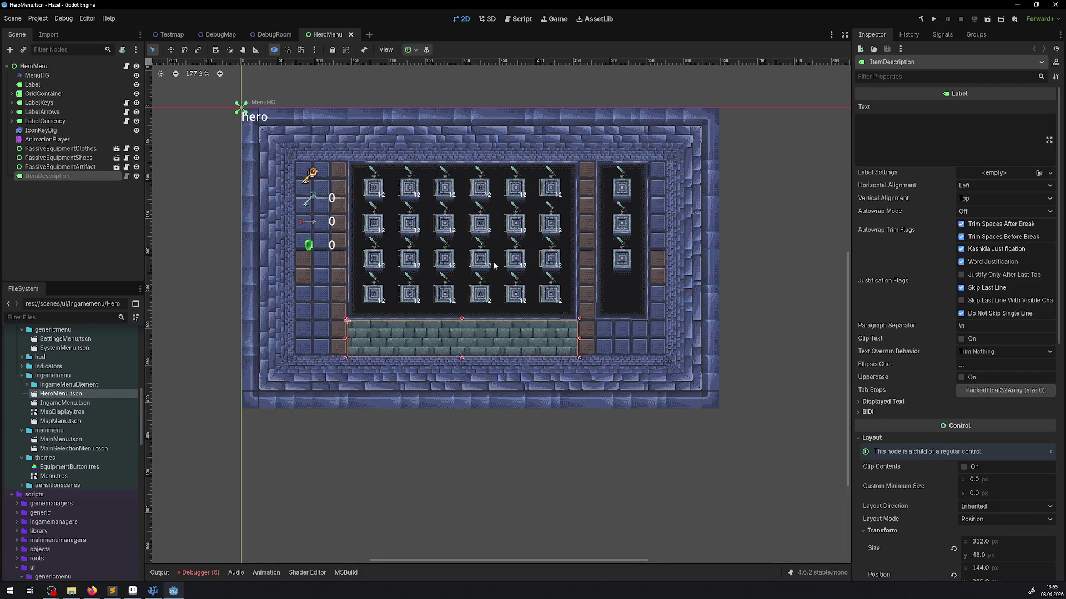
click(629, 259)
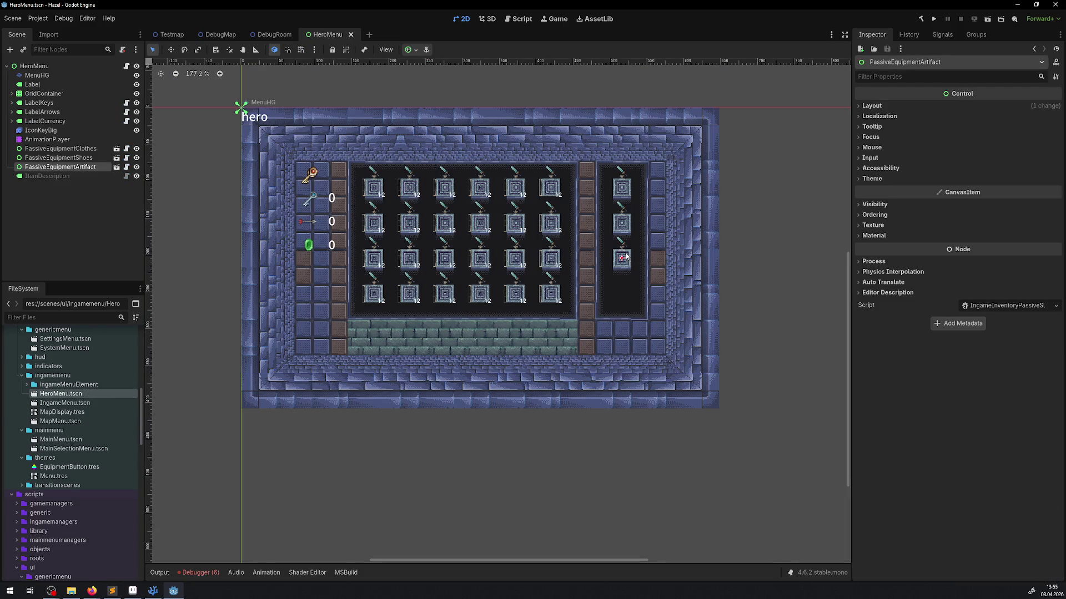
click(118, 167)
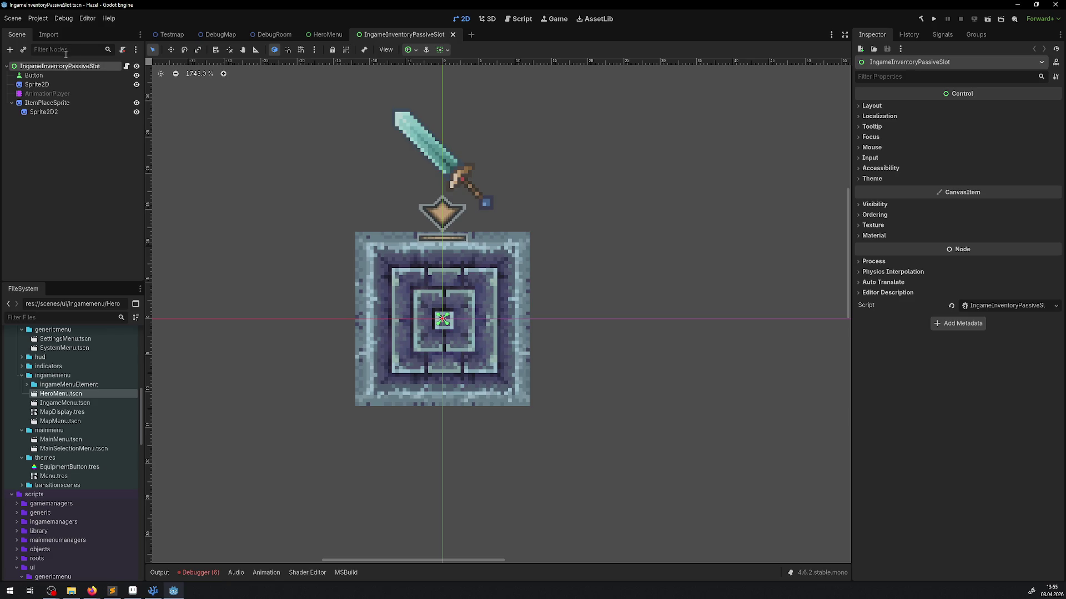
click(127, 66)
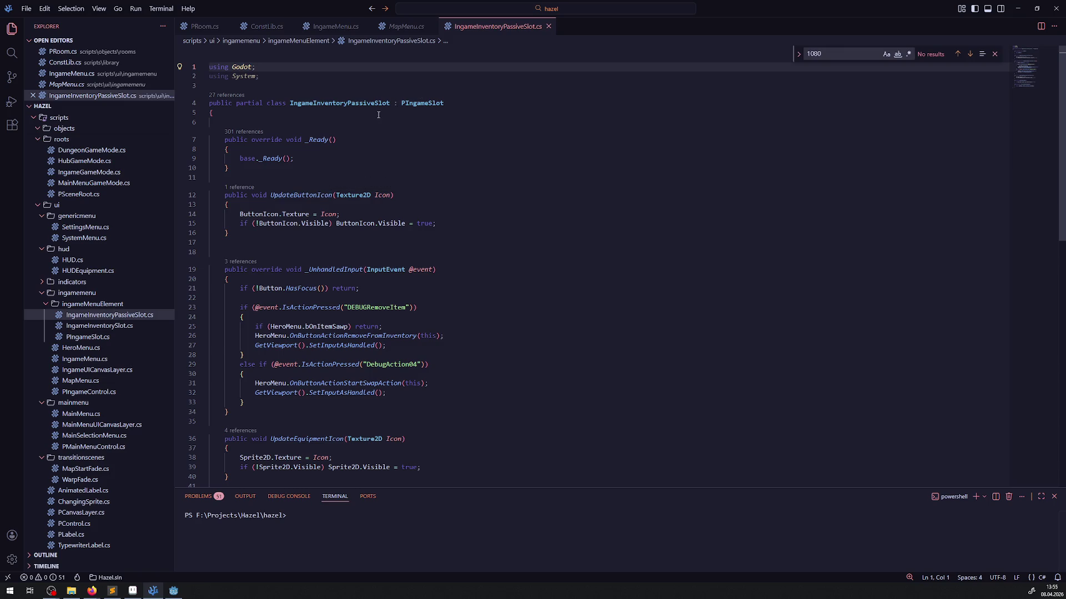
click(173, 590)
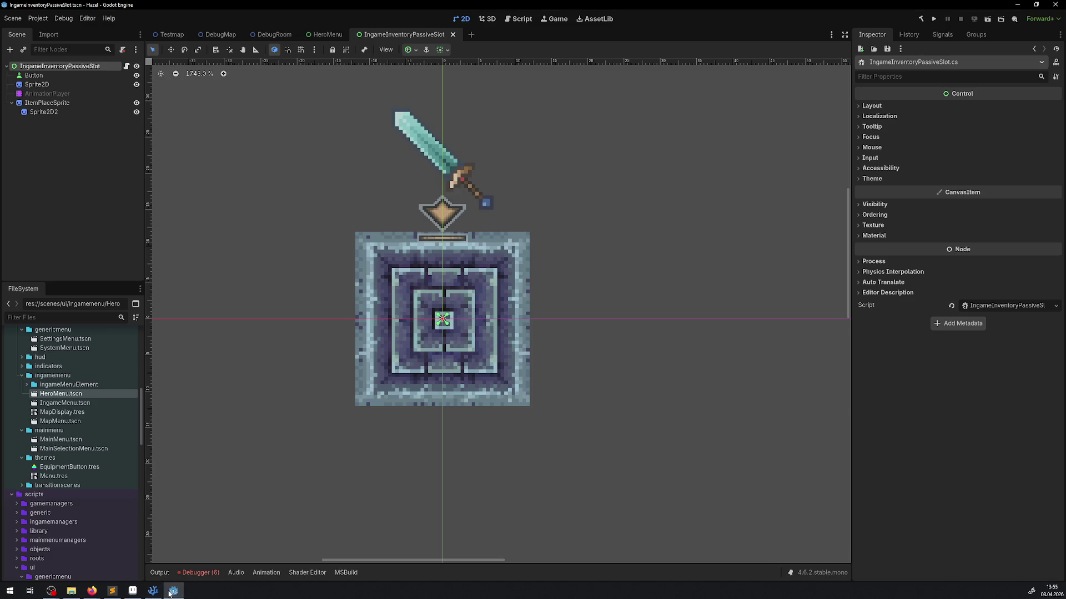
Open the IngameInventorySlot scene from HeroMenu's IngameInventorySlot00 node and run the game full-screen.
click(327, 35)
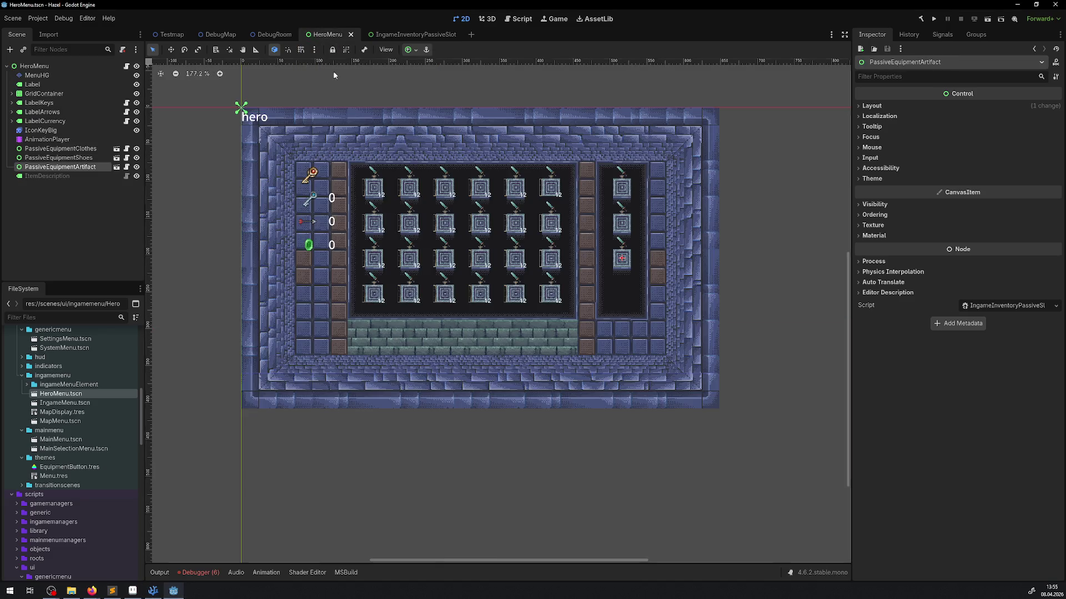
click(375, 189)
click(113, 103)
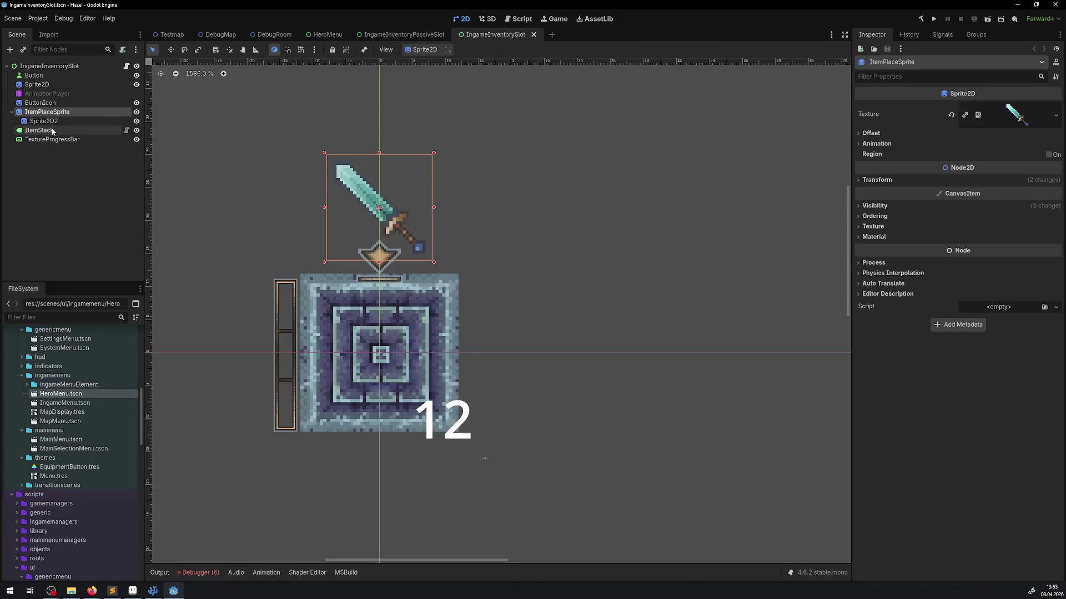
click(934, 19)
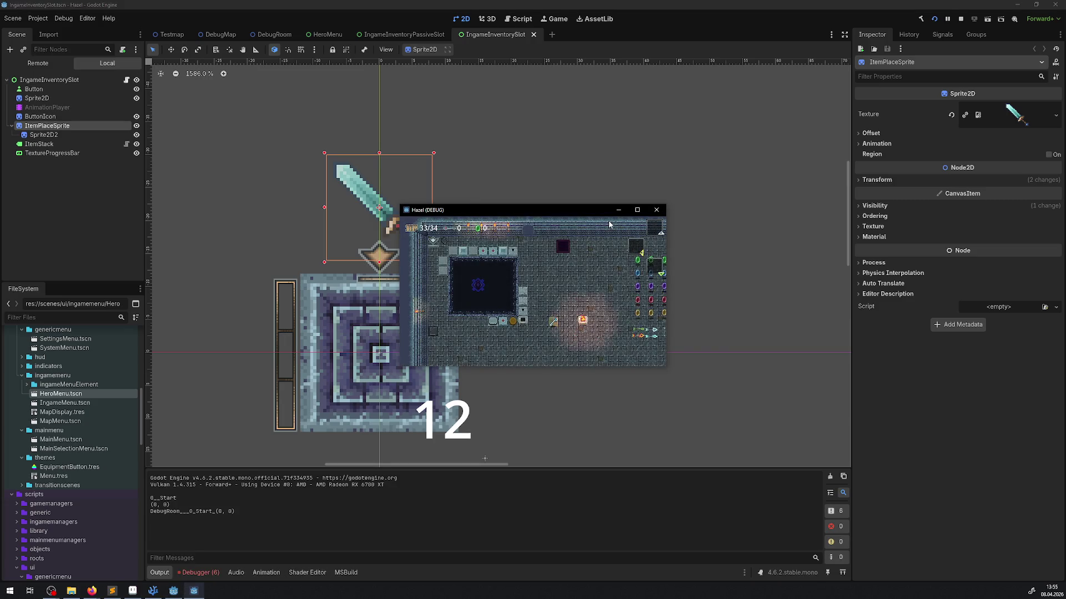
click(639, 213)
Walk to the chests, take the boomerang, and check it sits in the first inventory slot.
key(Right)
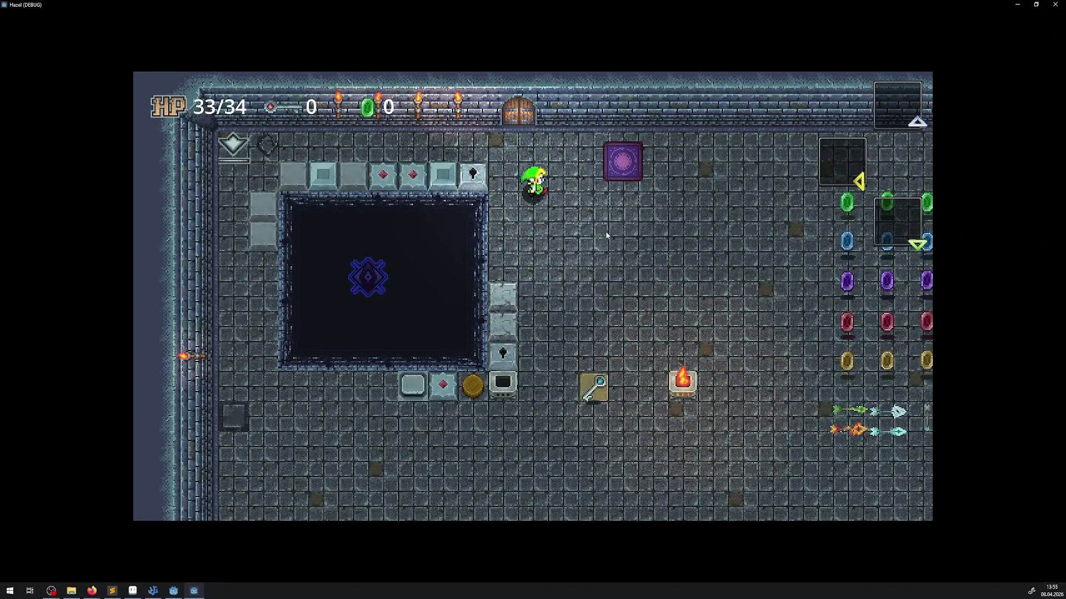
key(Right)
key(Up)
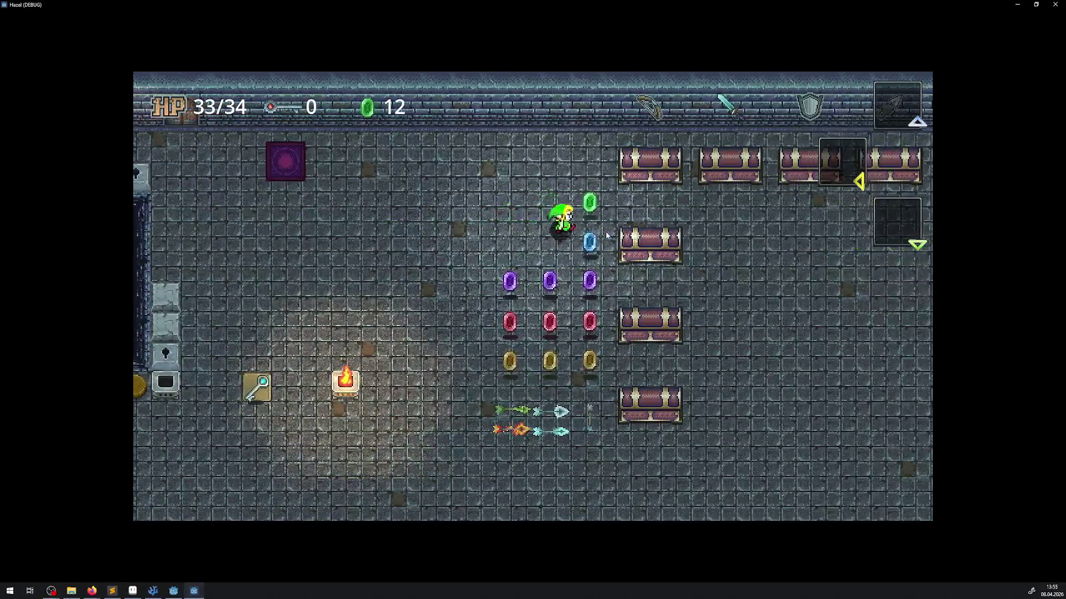
key(Left)
key(space)
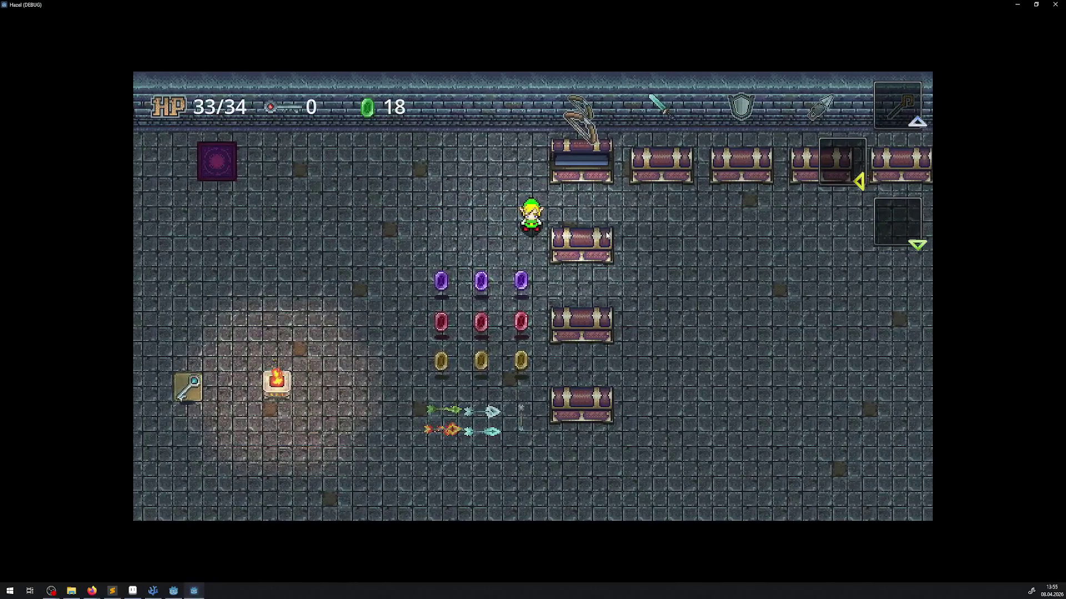
key(Return)
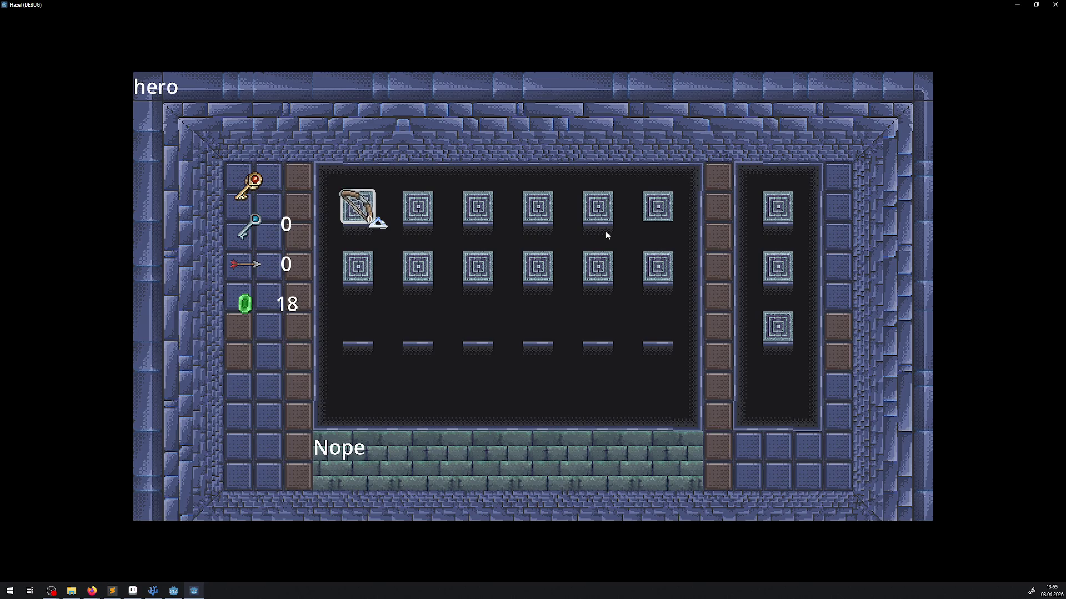
key(Right)
key(Right)
key(Escape)
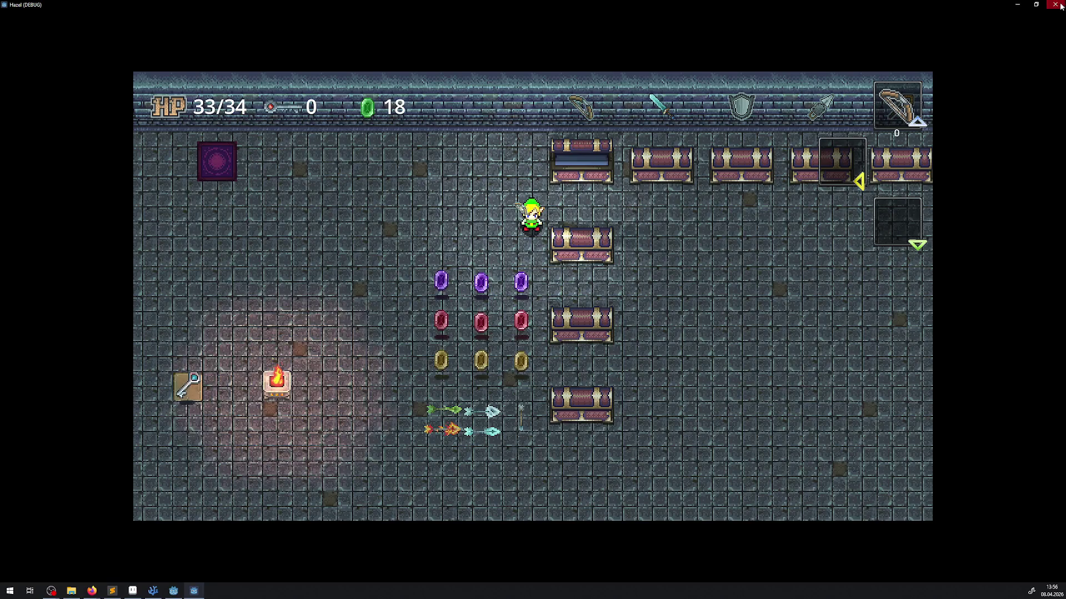
Close the game and return to the IngameInventorySlot scene via HeroMenu.
click(1055, 4)
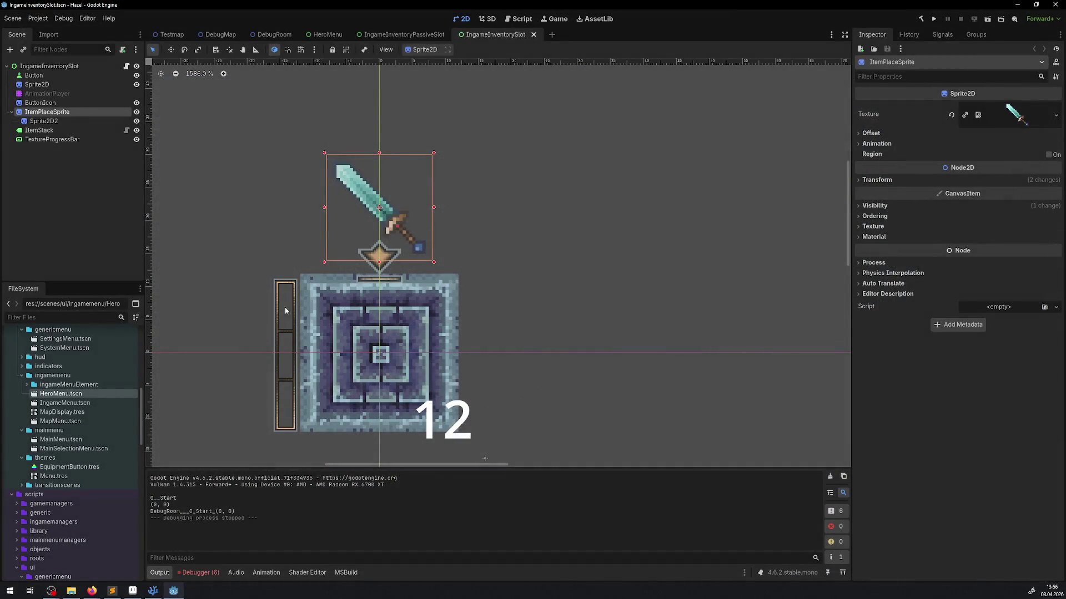
click(328, 35)
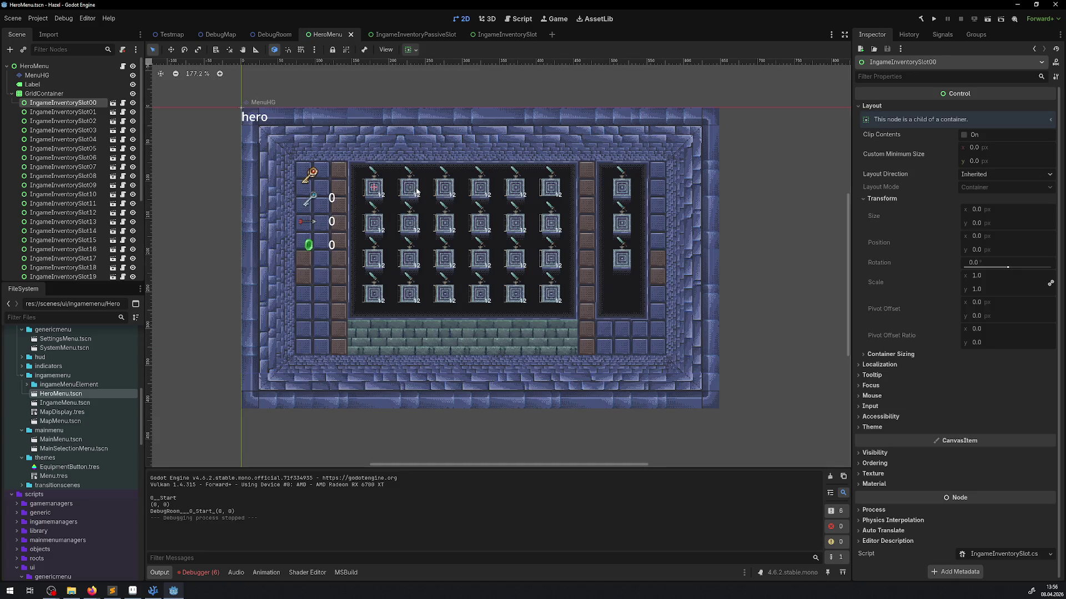
click(112, 103)
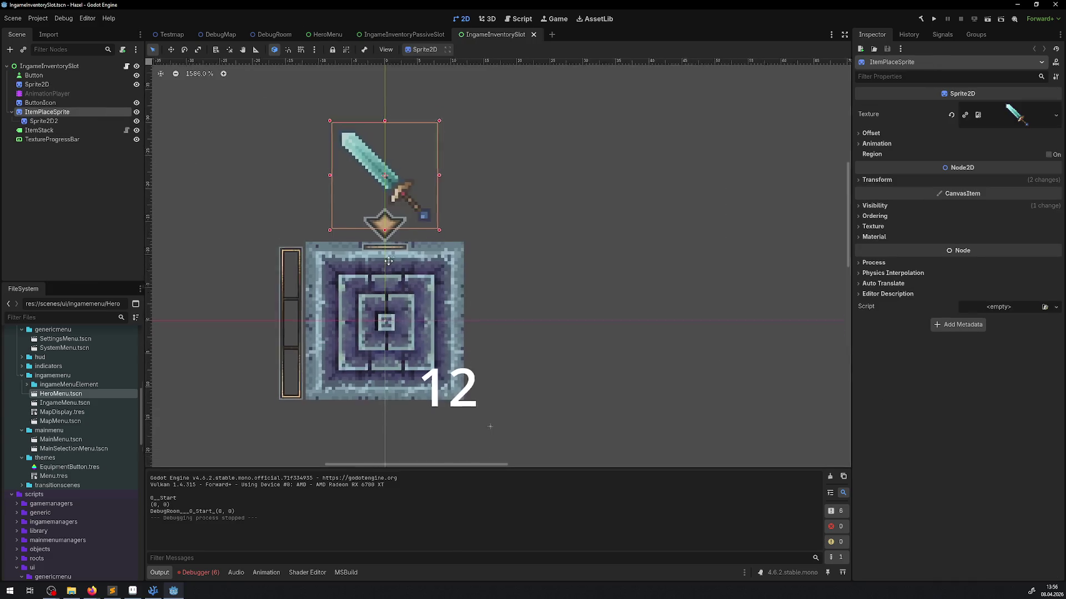
Undo a stray ItemStack drag, move ButtonIcon to (-14, -16) with the Move tool, and save.
click(40, 102)
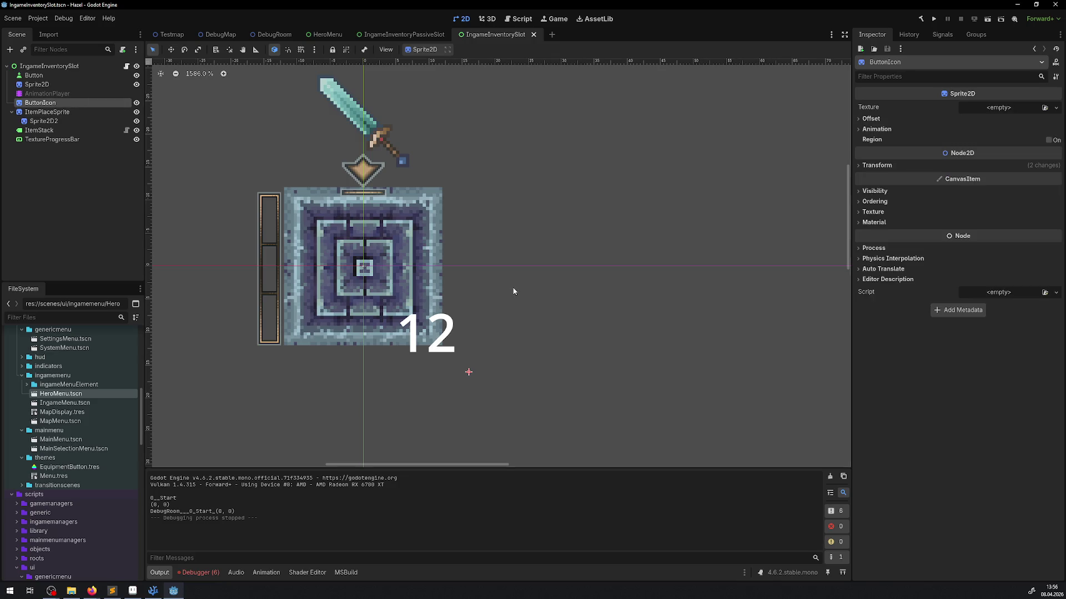
mouse_move(454, 363)
mouse_down()
mouse_move(389, 286)
mouse_move(387, 297)
mouse_up()
key(ctrl+z)
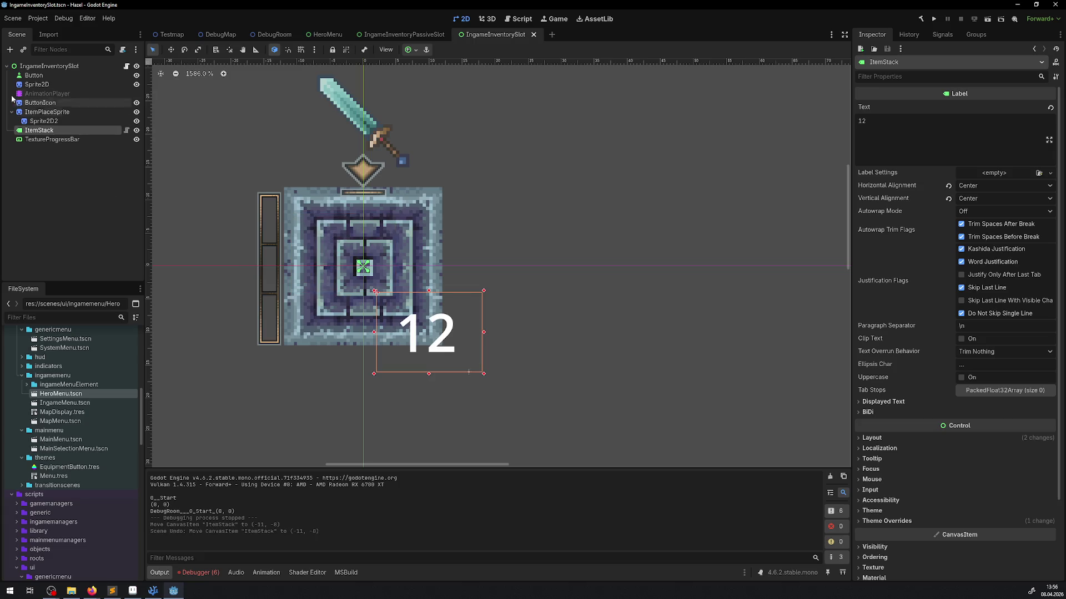
click(41, 104)
click(170, 51)
mouse_move(475, 375)
mouse_down()
mouse_move(286, 172)
mouse_move(271, 171)
mouse_up()
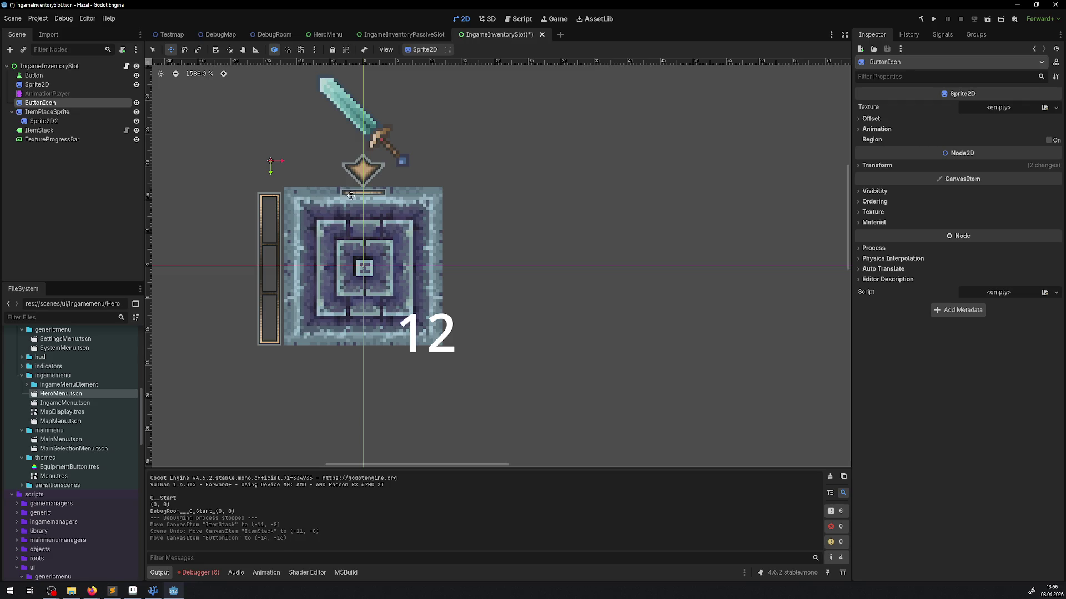
key(ctrl+s)
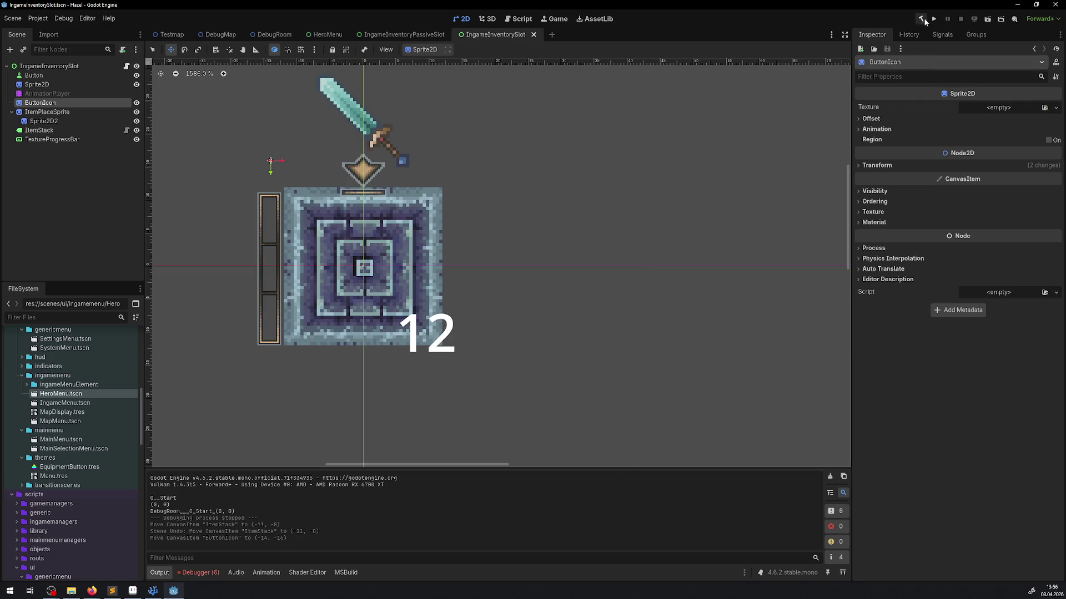
Run the game up to the inventory menu, close it, and drag ButtonIcon down to (0, 11).
click(930, 20)
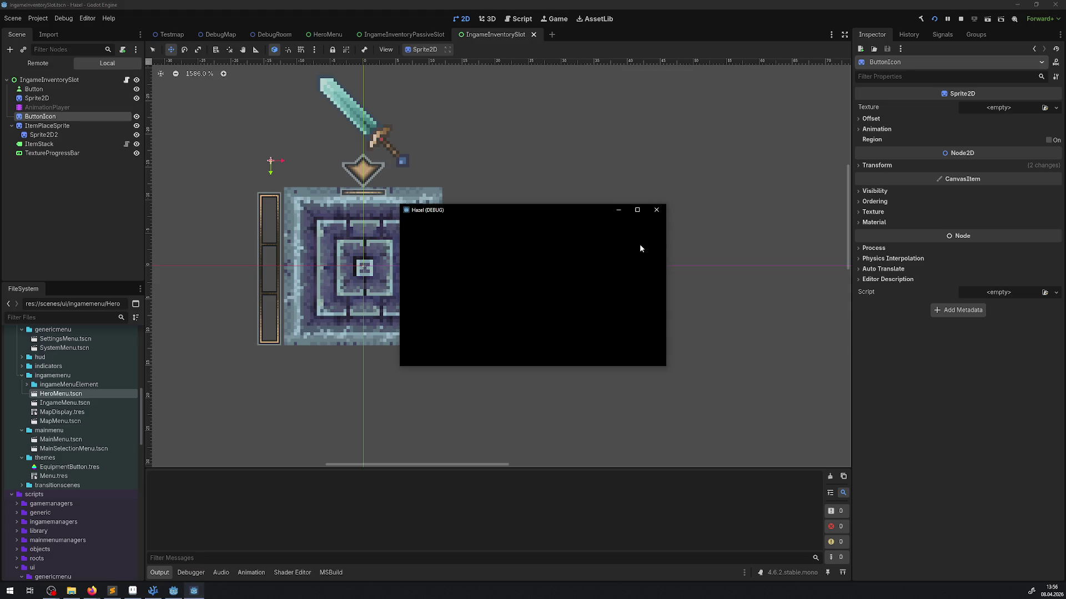
key(d)
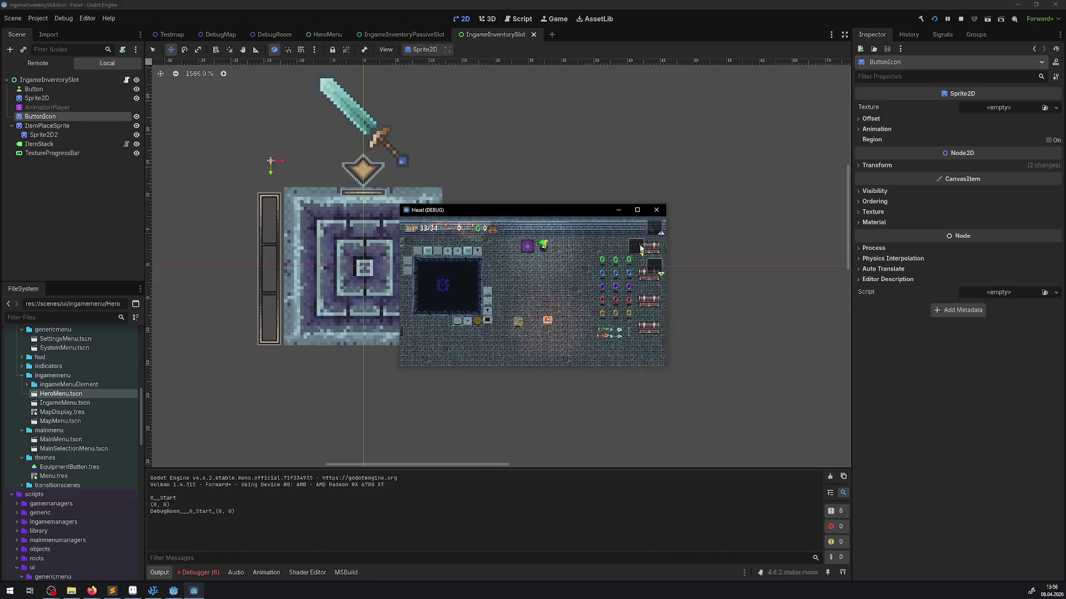
key(d)
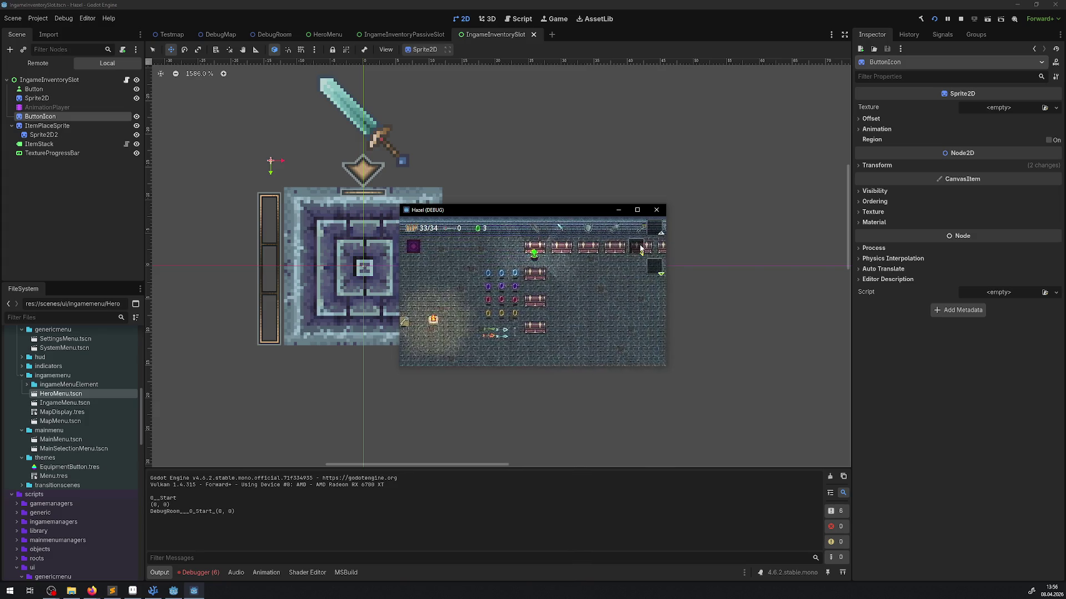
key(a)
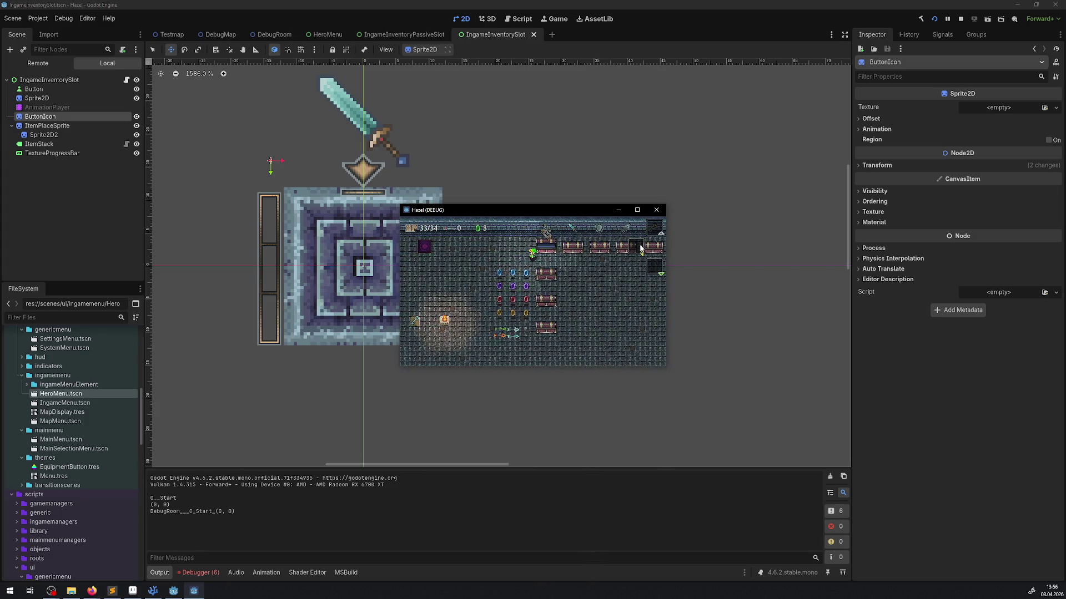
key(Escape)
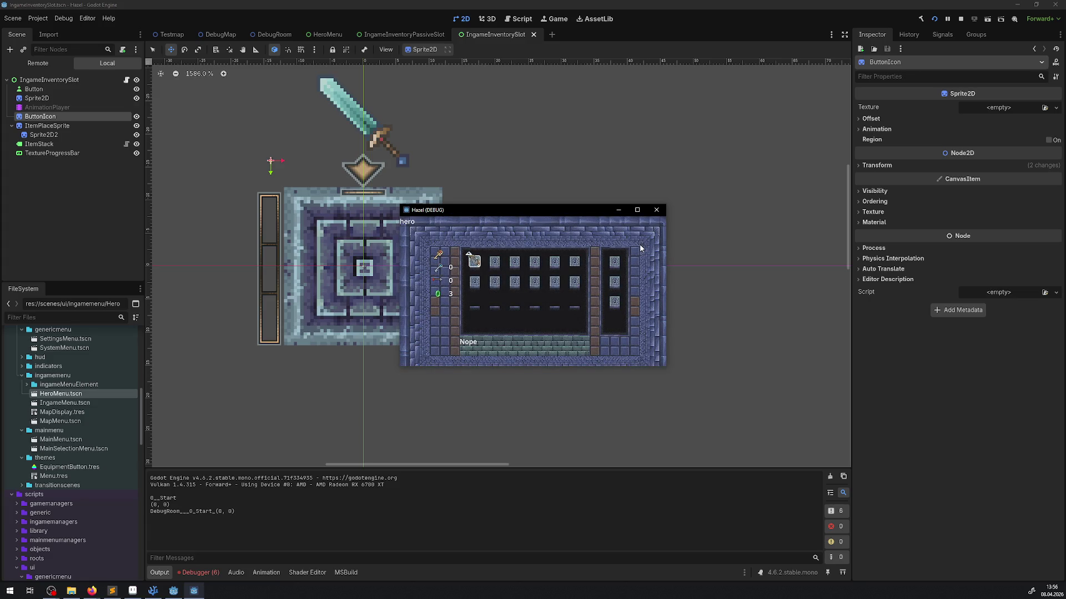
click(656, 210)
mouse_move(270, 160)
mouse_down()
mouse_move(441, 199)
mouse_move(296, 344)
mouse_move(372, 342)
mouse_up()
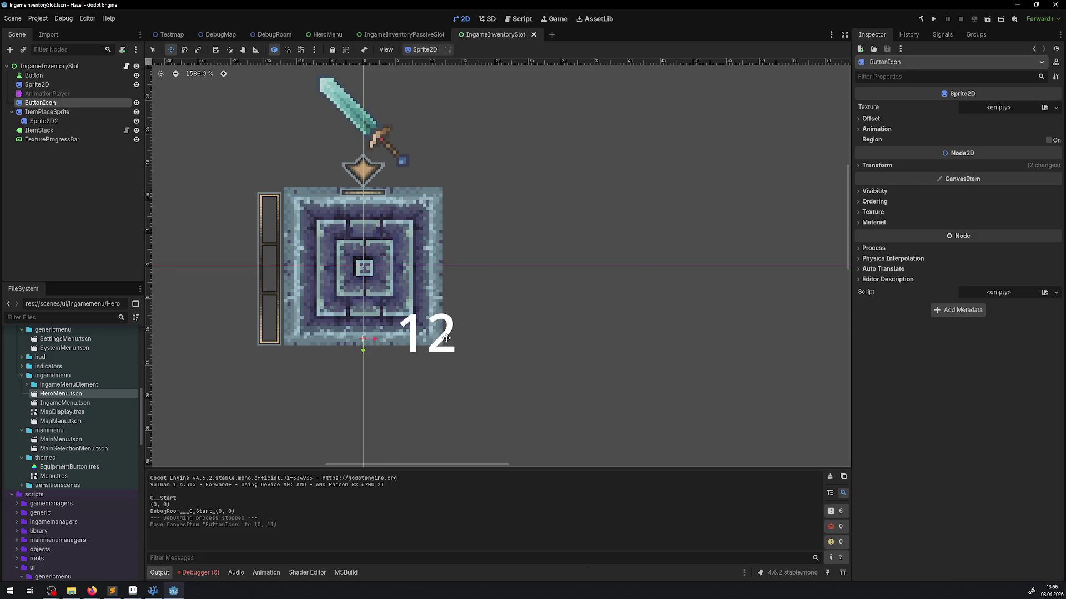
Nudge ButtonIcon down to (0, 12), save, and open the IngameInventoryPassiveSlot script.
drag(366, 338, 366, 345)
key(ctrl+s)
click(404, 35)
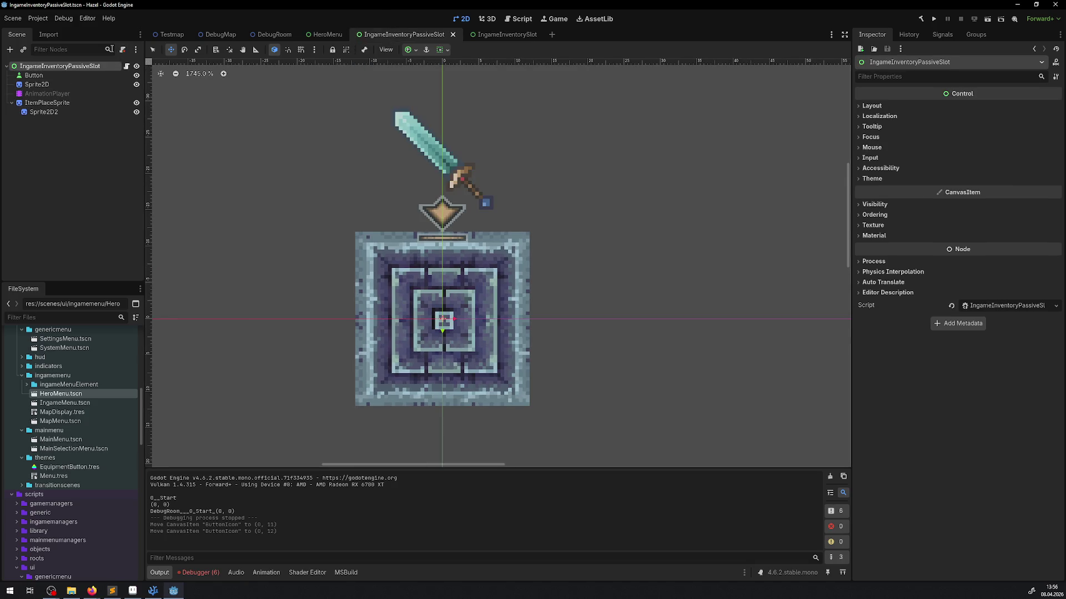
click(128, 67)
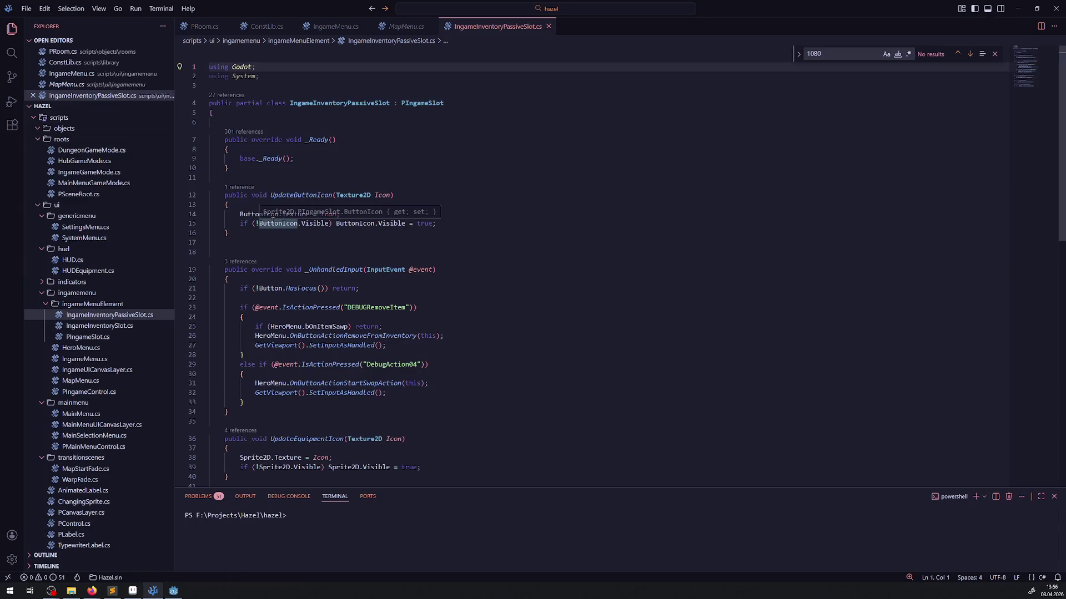
click(173, 591)
Select the IngameInventorySlot root node and open its script in the code editor.
click(534, 31)
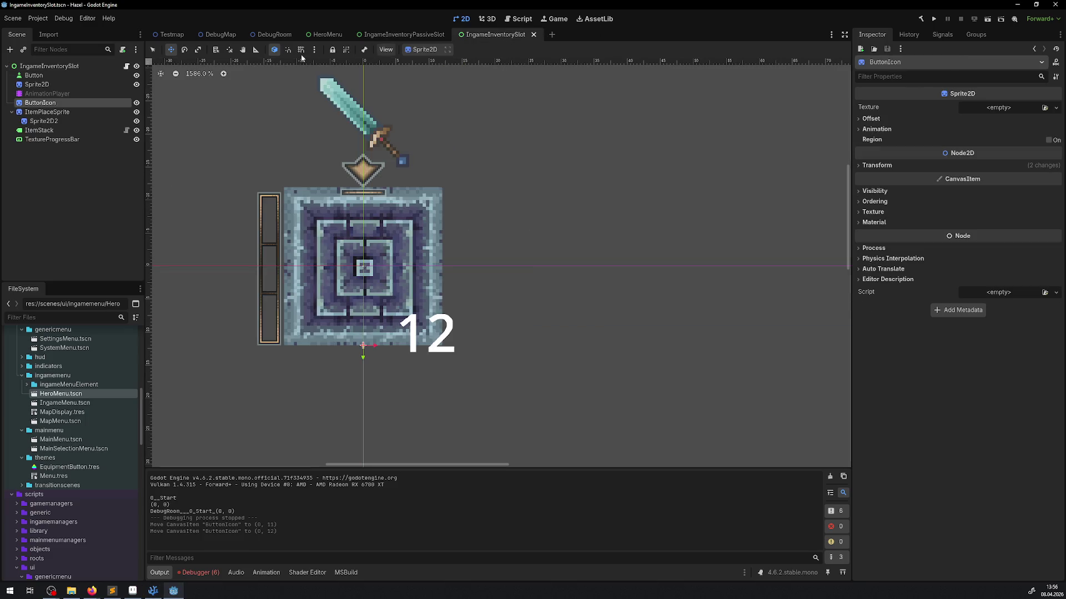
click(85, 69)
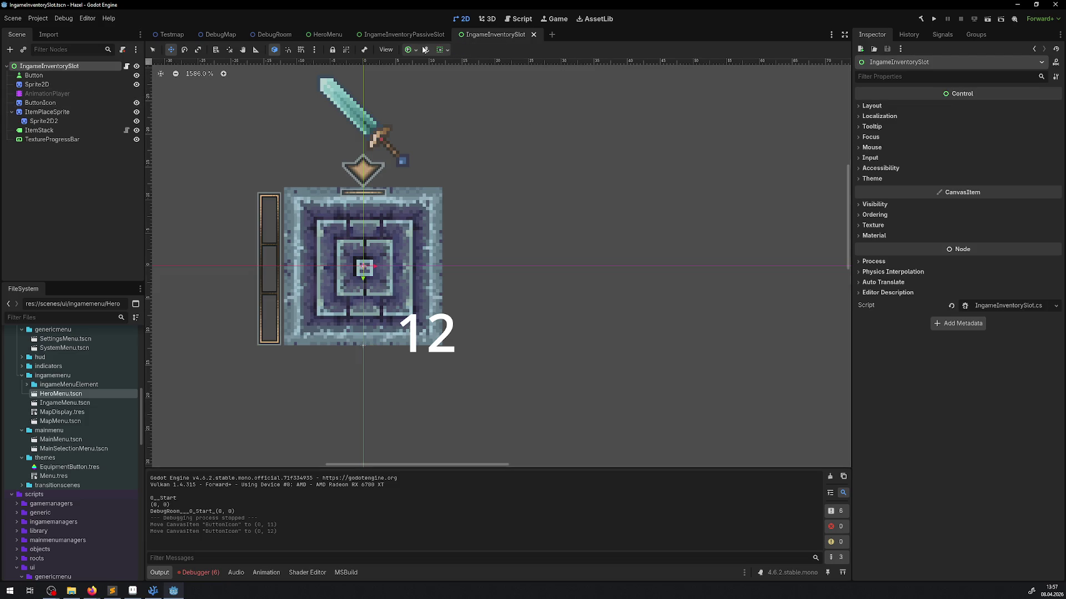
click(408, 34)
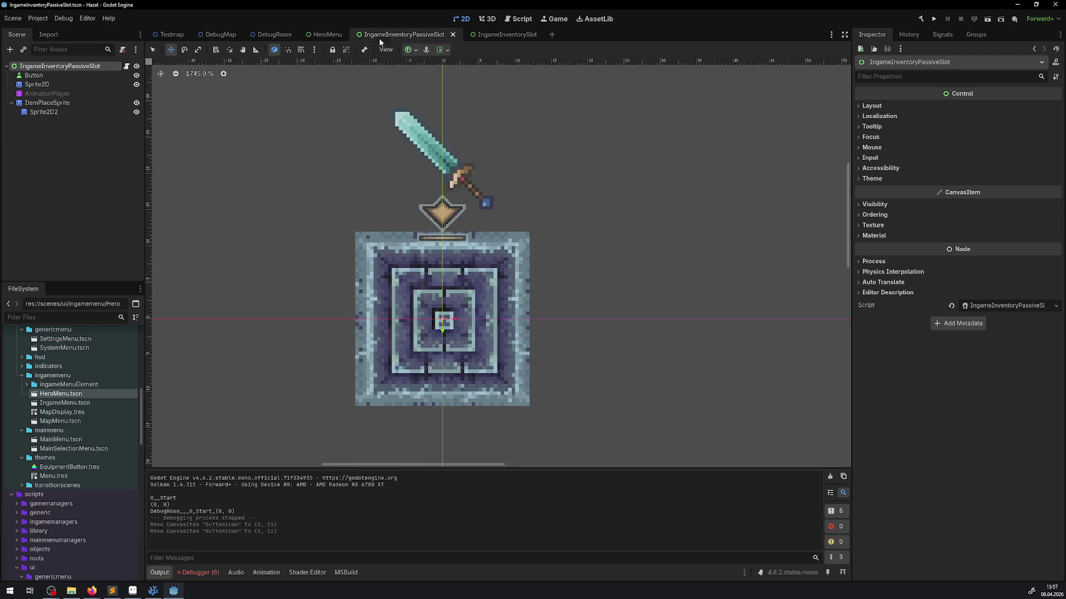
click(71, 67)
click(475, 35)
click(127, 66)
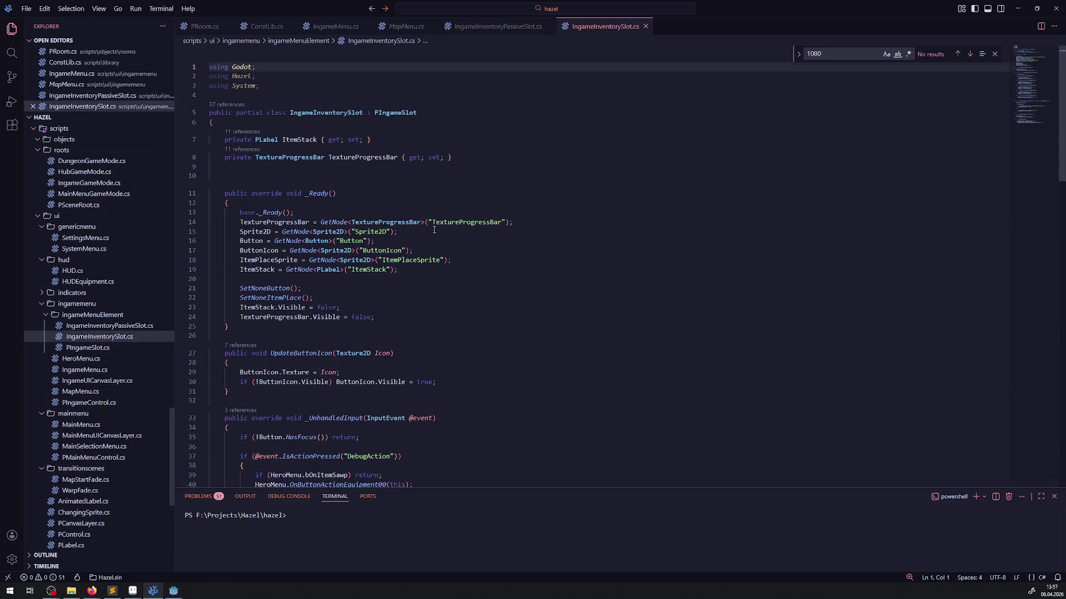
Open PIngameSlot.cs from the passive slot's base class and copy its SetNoneButton method.
click(491, 32)
click(433, 103)
right_click(433, 103)
click(611, 163)
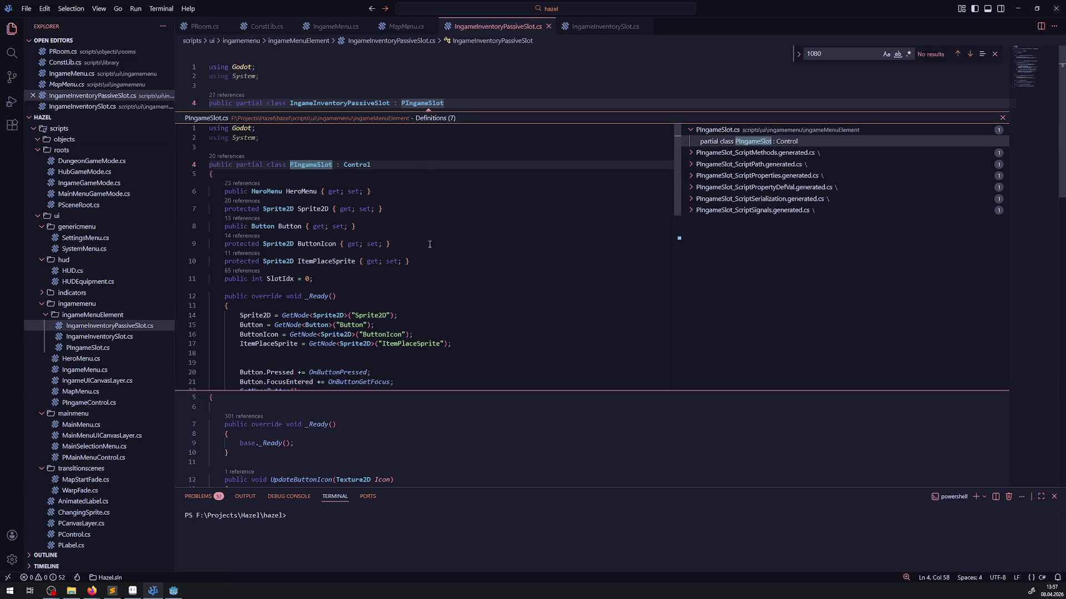
double_click(451, 261)
click(310, 166)
double_click(309, 166)
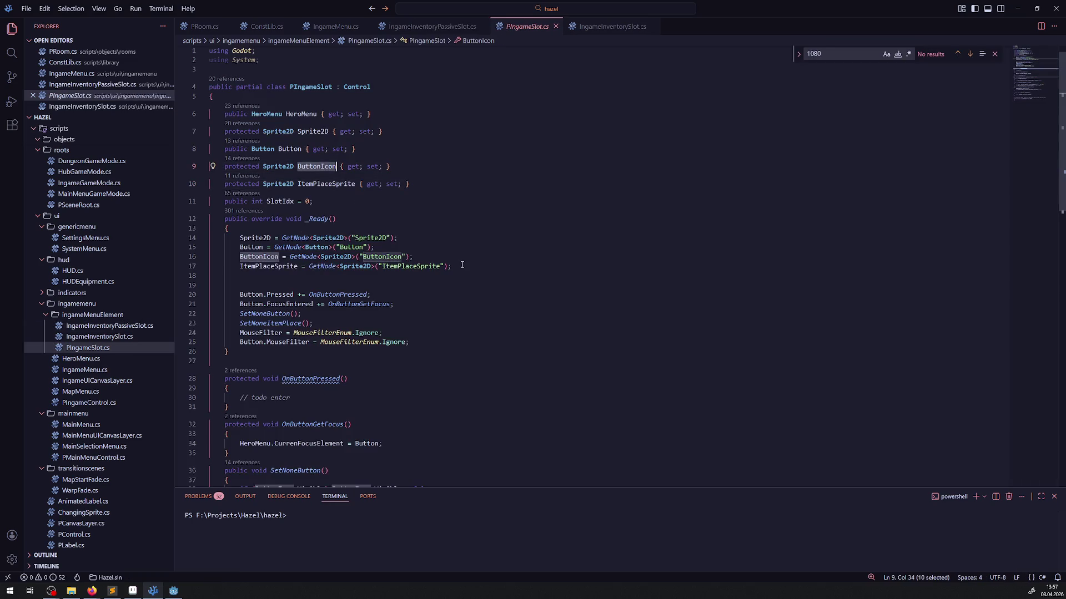
scroll(466, 270, down, 15)
scroll(466, 270, up, 4)
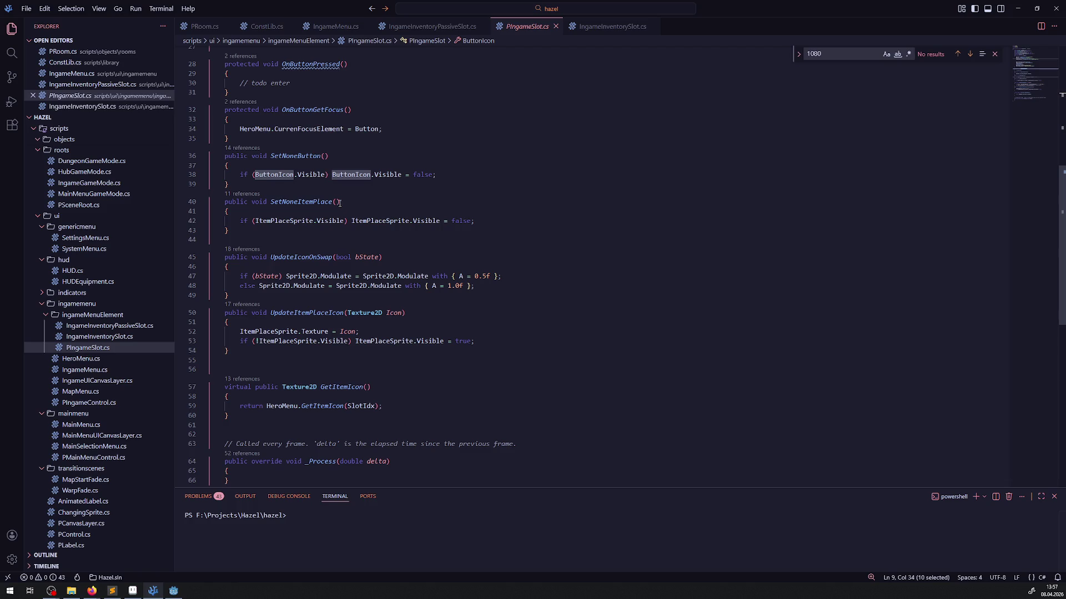
scroll(287, 192, up, 2)
drag(238, 244, 205, 221)
key(ctrl+c)
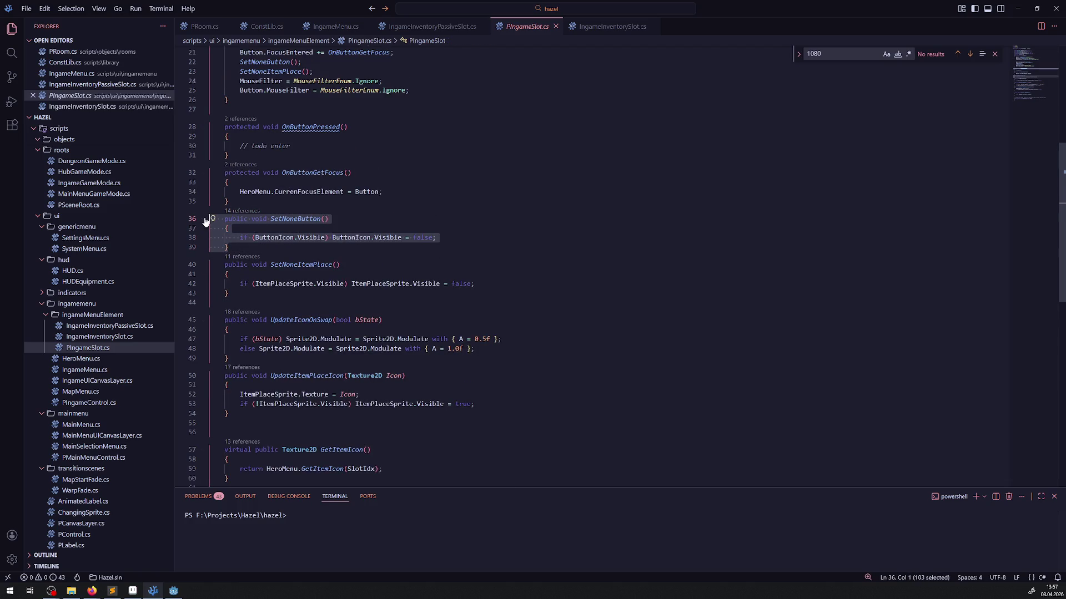
Paste SetNoneButton after _Ready in IngameInventorySlot.cs, mark it override, and save.
click(611, 26)
scroll(268, 262, down, 4)
click(243, 207)
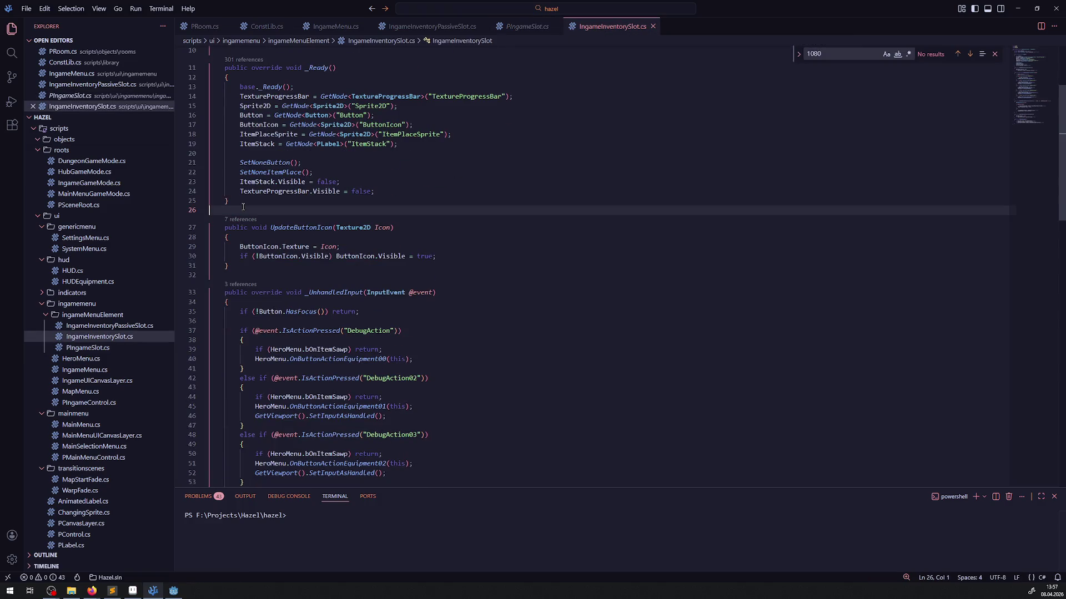
key(ctrl+v)
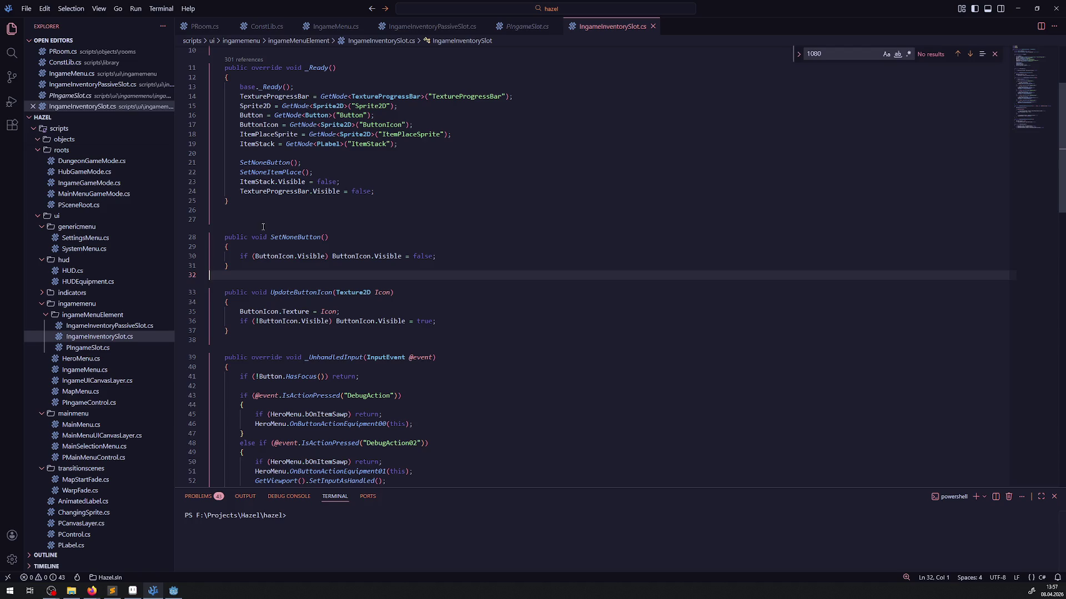
click(250, 240)
text(override)
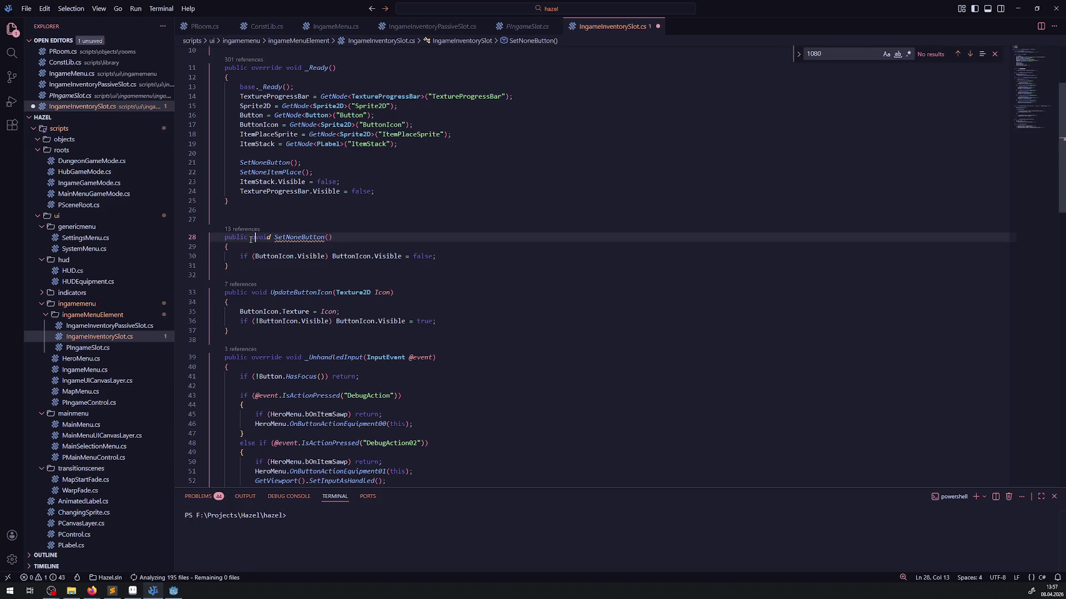
key(ctrl+s)
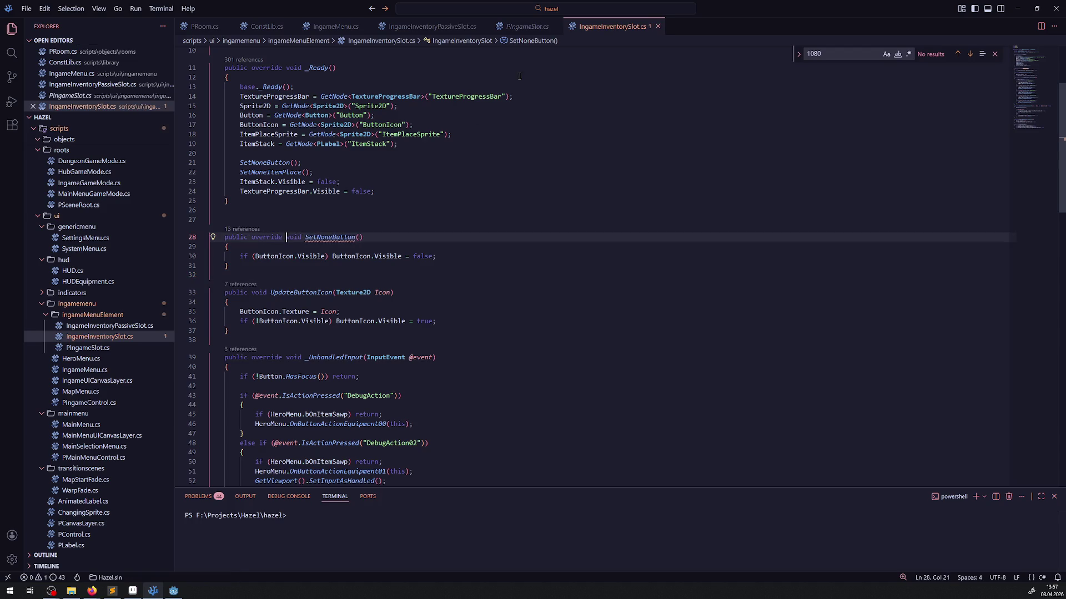
Empty SetNoneButton's body in PIngameSlot.cs, make it virtual, and save.
click(519, 27)
click(333, 276)
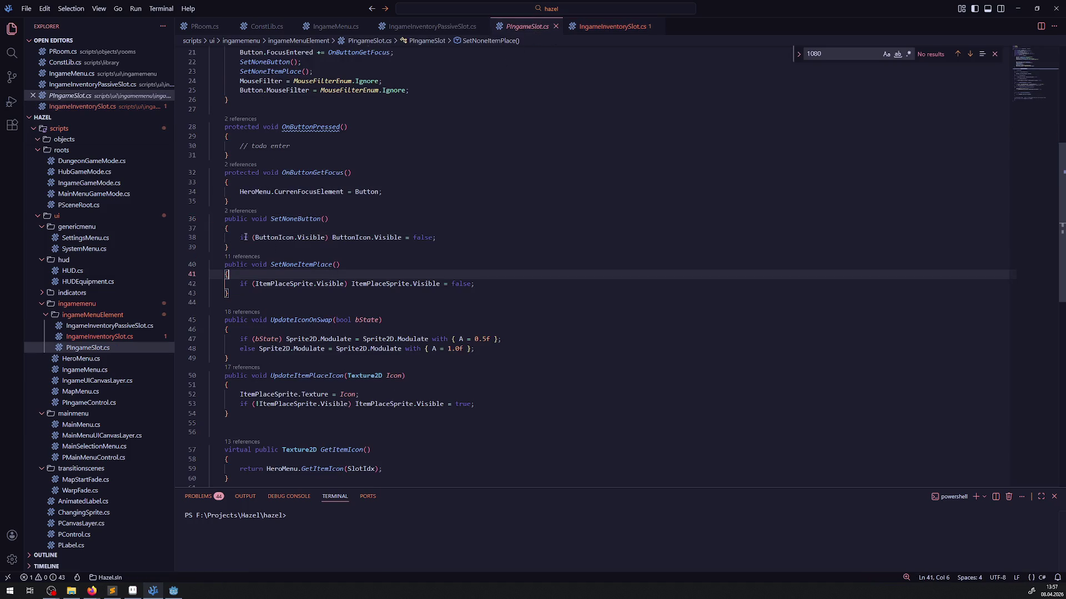
click(474, 237)
key(shift+Home)
key(BackSpace)
click(225, 219)
text(virtual)
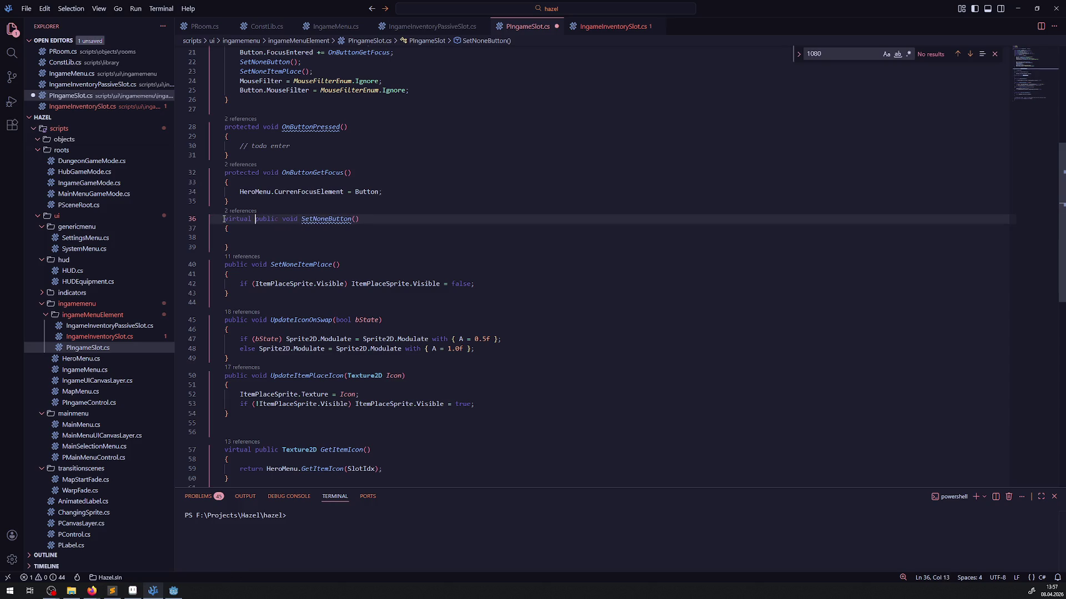
key(ctrl+s)
Cut the ButtonIcon GetNode lookup line out of PIngameSlot's _Ready.
scroll(315, 256, up, 5)
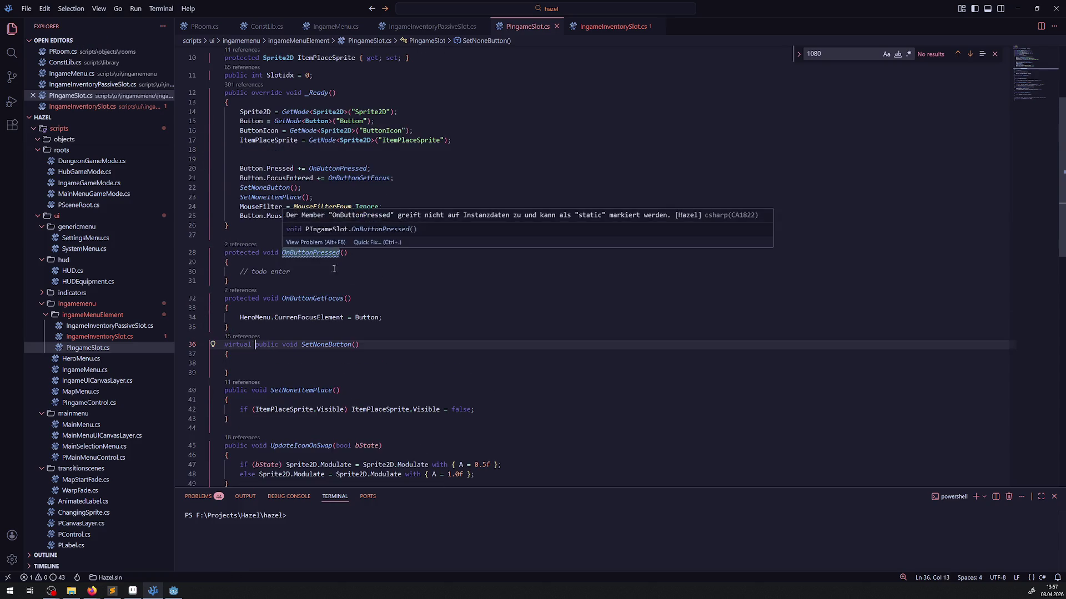
scroll(328, 248, up, 4)
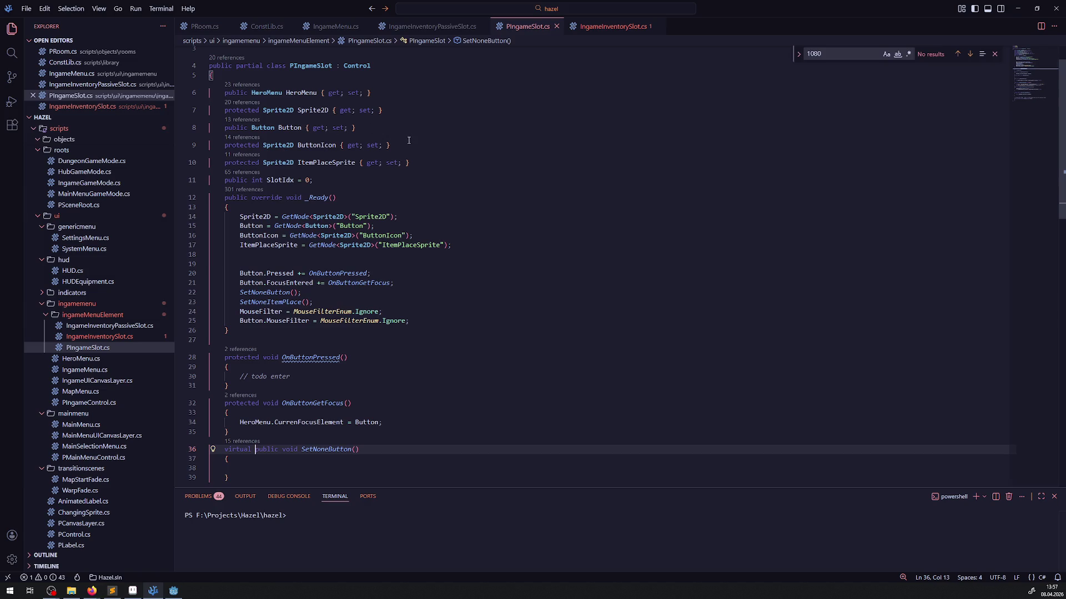
drag(408, 140, 186, 142)
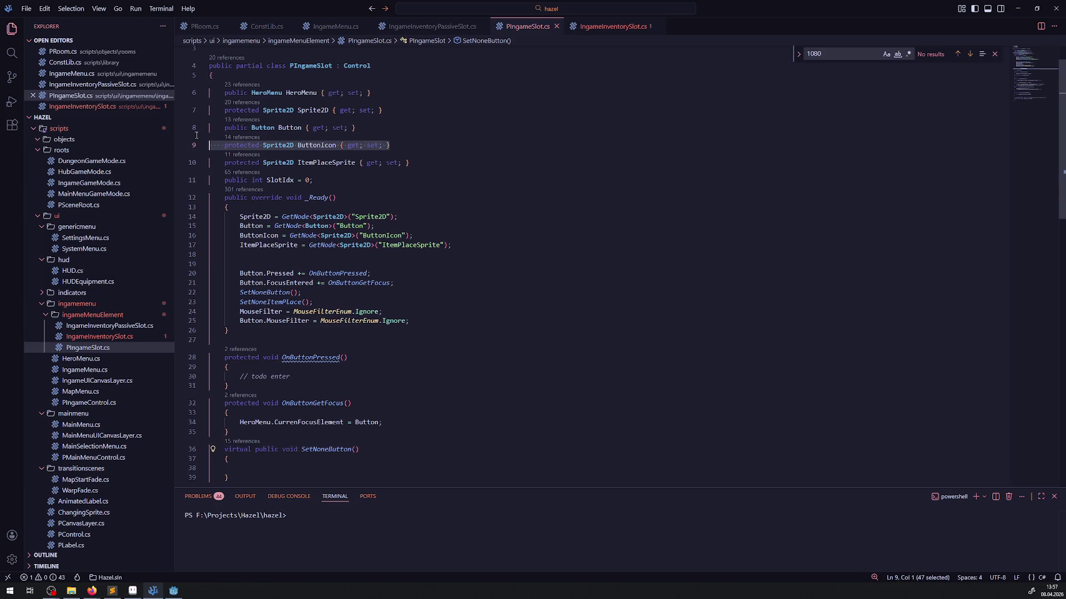
double_click(303, 143)
scroll(391, 238, down, 8)
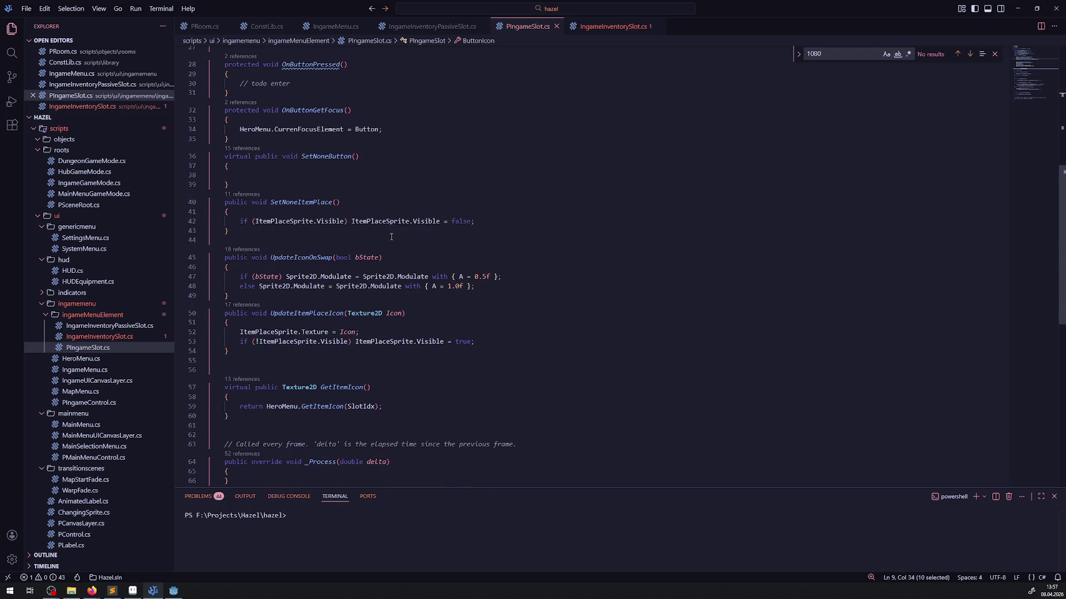
scroll(393, 238, down, 5)
scroll(393, 239, up, 12)
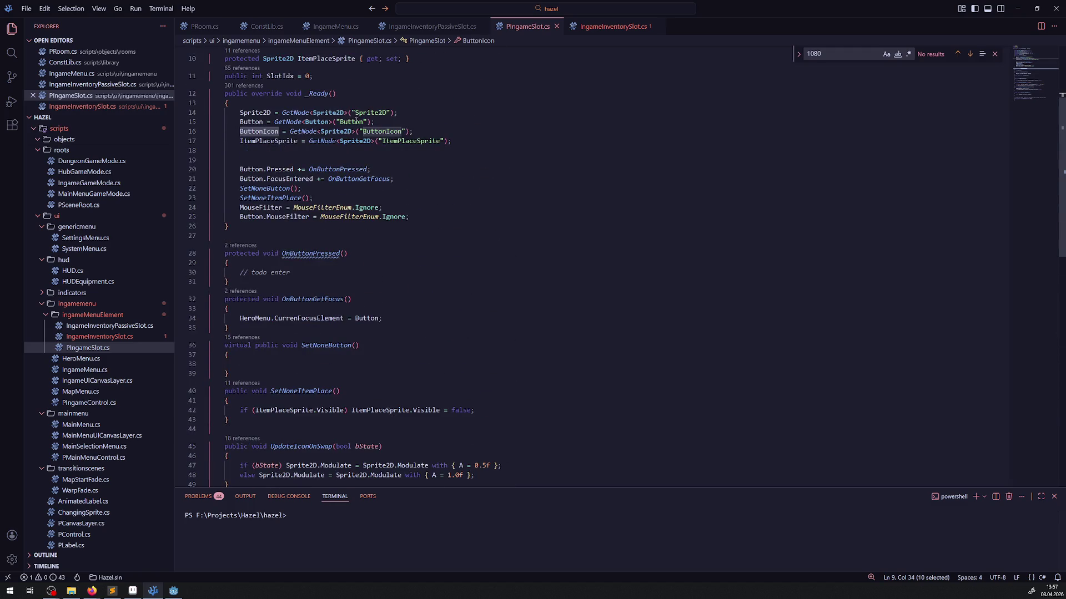
drag(422, 130, 228, 129)
key(ctrl+x)
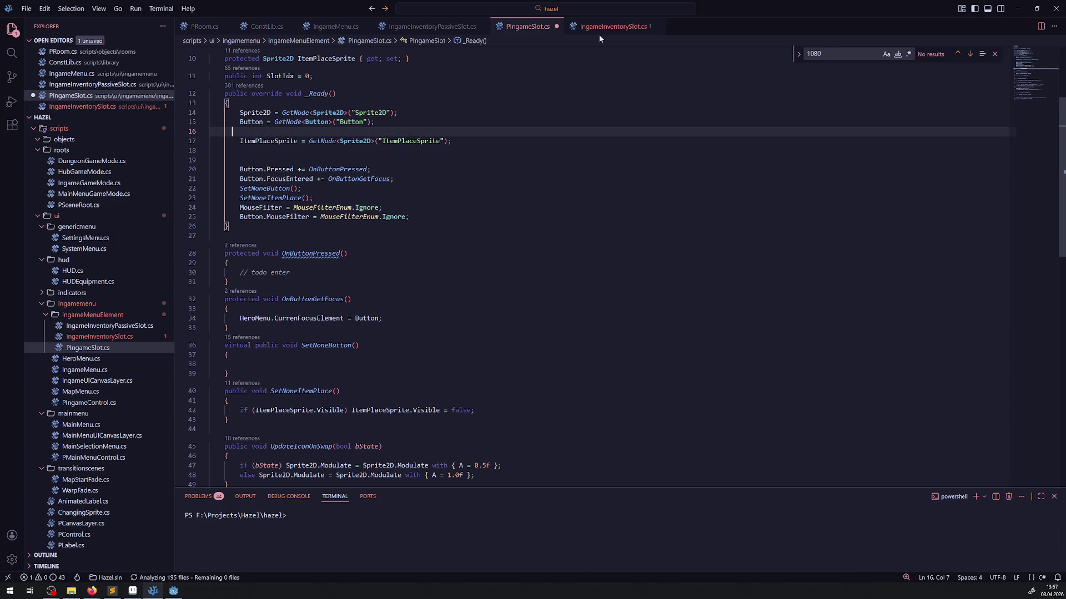
Paste the ButtonIcon lookup into IngameInventorySlot's _Ready, remove the duplicate lookup line, and save.
click(608, 26)
click(312, 195)
key(ctrl+v)
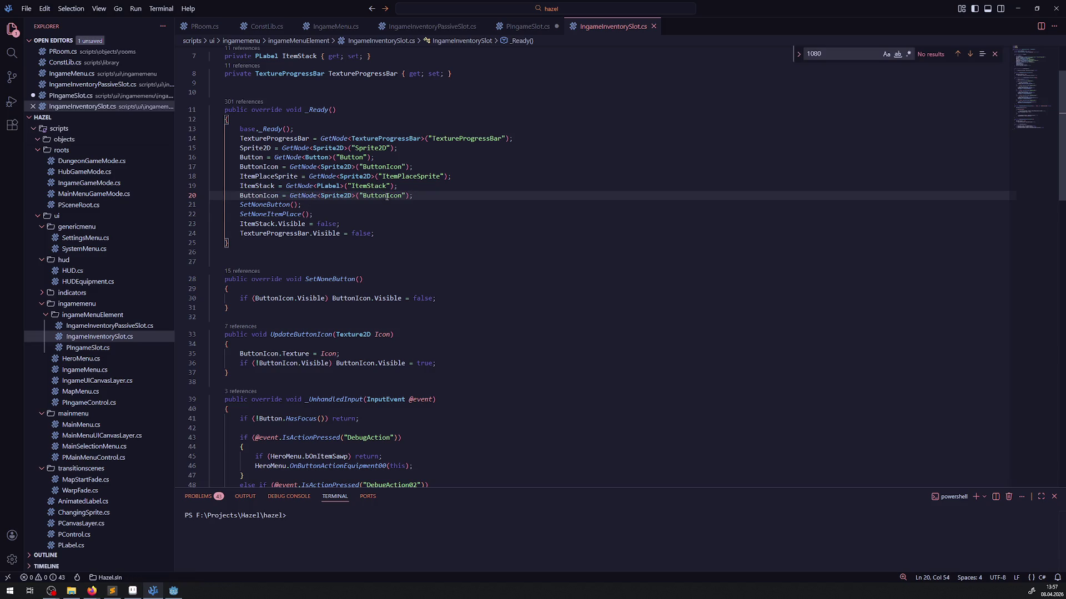
key(Return)
key(Up)
key(Up)
key(Up)
key(ctrl+shift+Right)
click(442, 195)
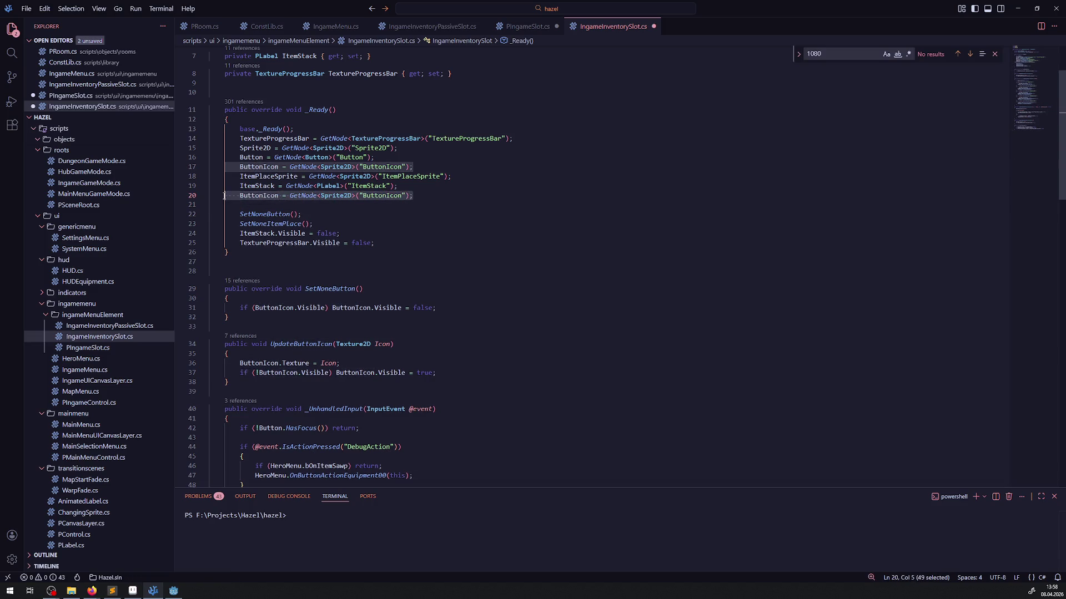
key(ctrl+shift+k)
key(Left)
key(ctrl+s)
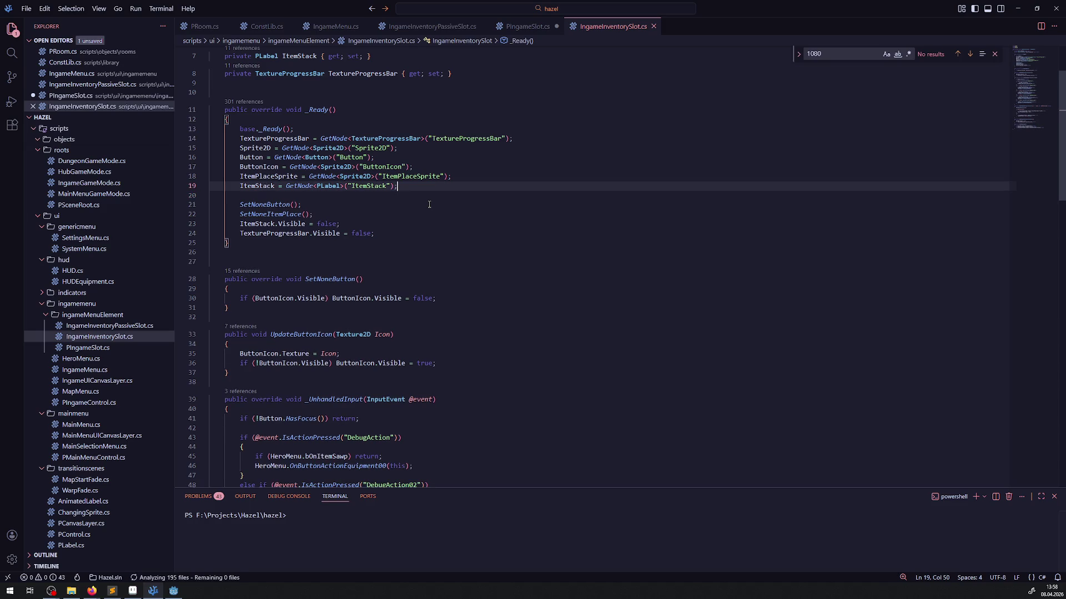
Cut the ButtonIcon property declaration out of PIngameSlot.cs and save it.
click(525, 26)
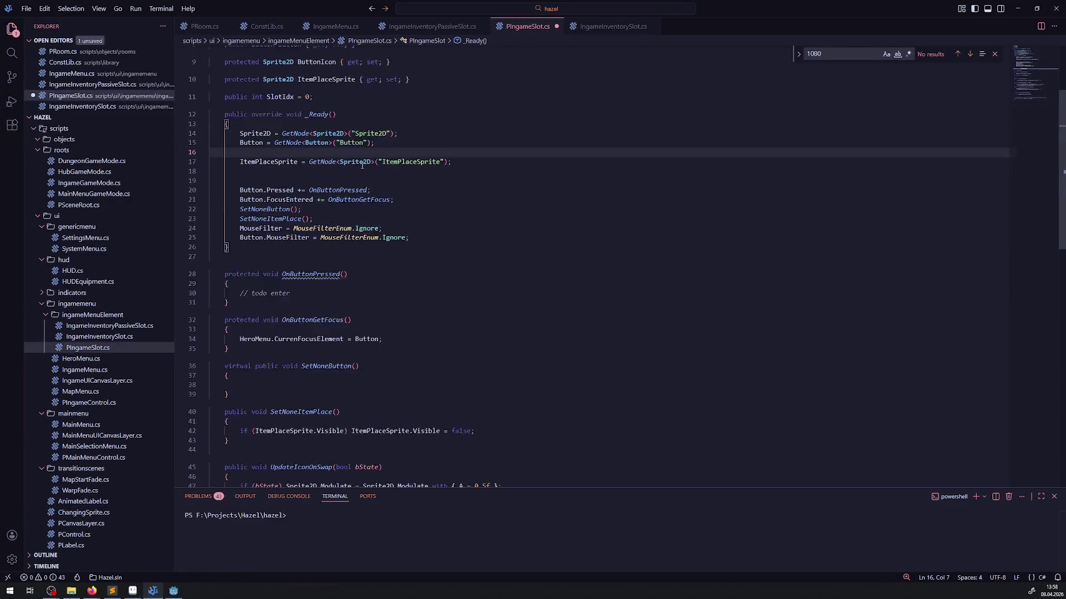
key(BackSpace)
key(BackSpace)
key(BackSpace)
scroll(317, 188, up, 2)
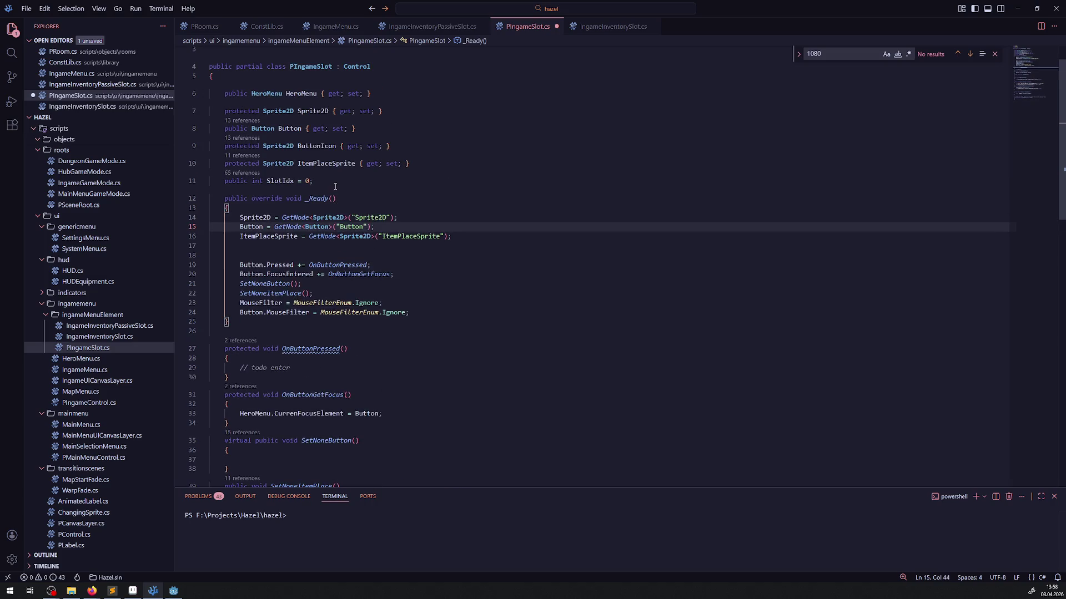
drag(391, 146, 177, 145)
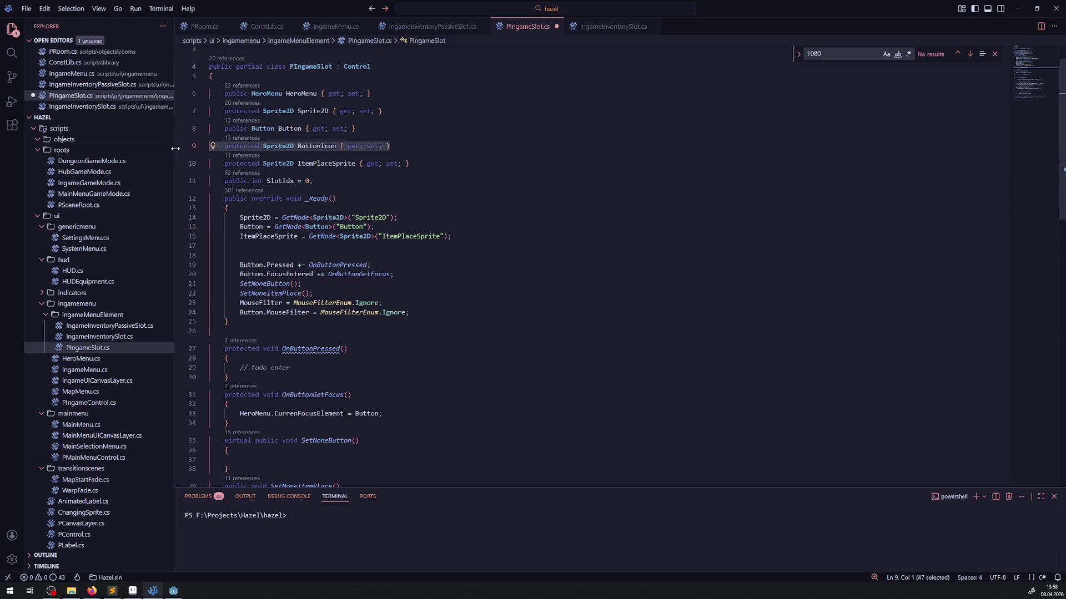
key(BackSpace)
key(ctrl+s)
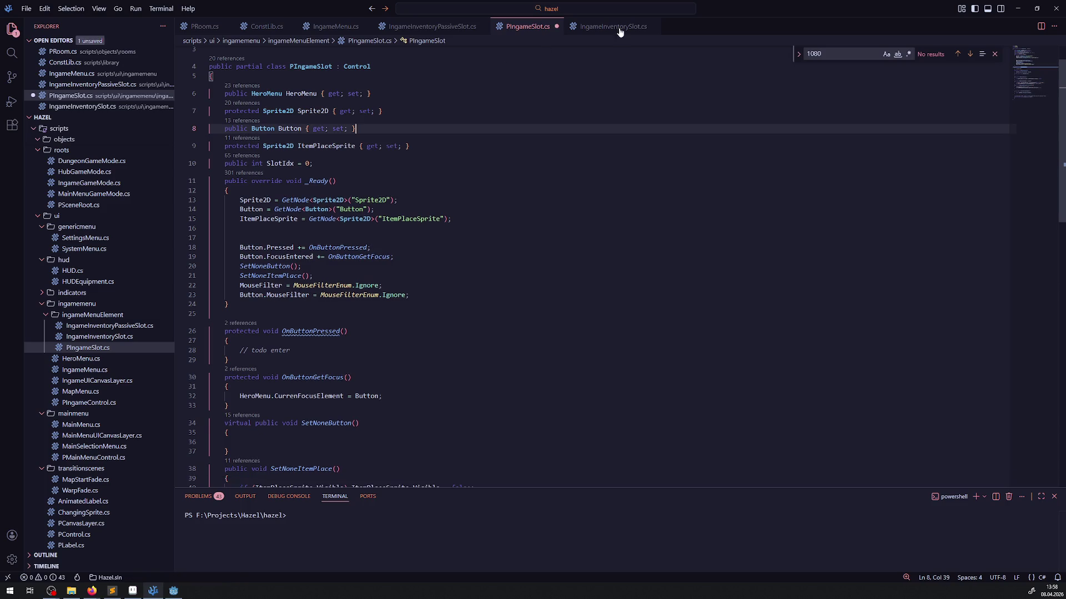
Paste the ButtonIcon property declaration among the properties in IngameInventorySlot.cs.
click(608, 26)
scroll(389, 172, up, 3)
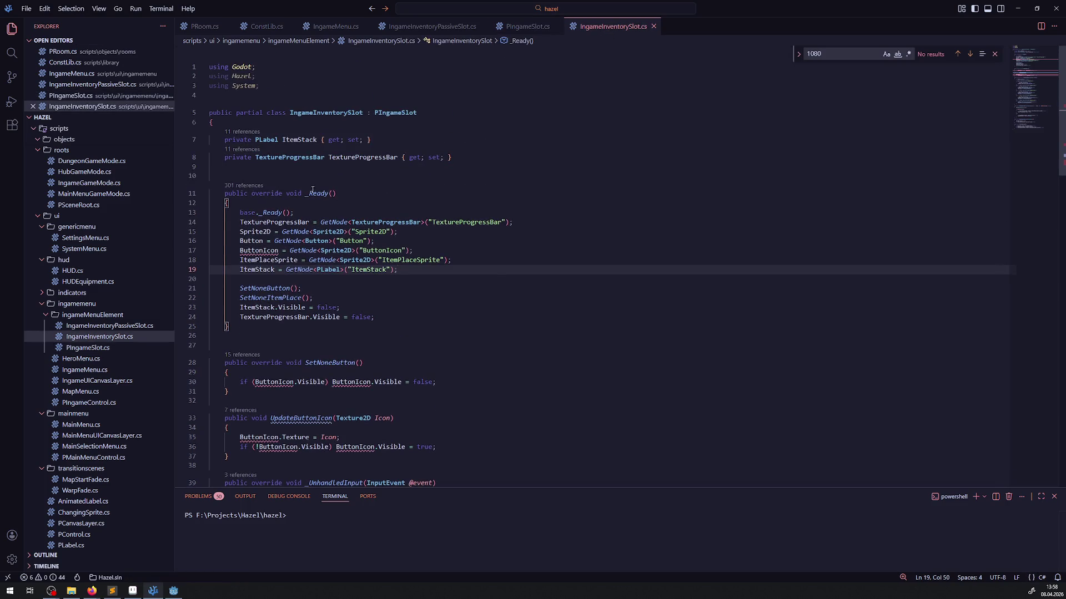
click(436, 174)
key(ctrl+v)
click(436, 184)
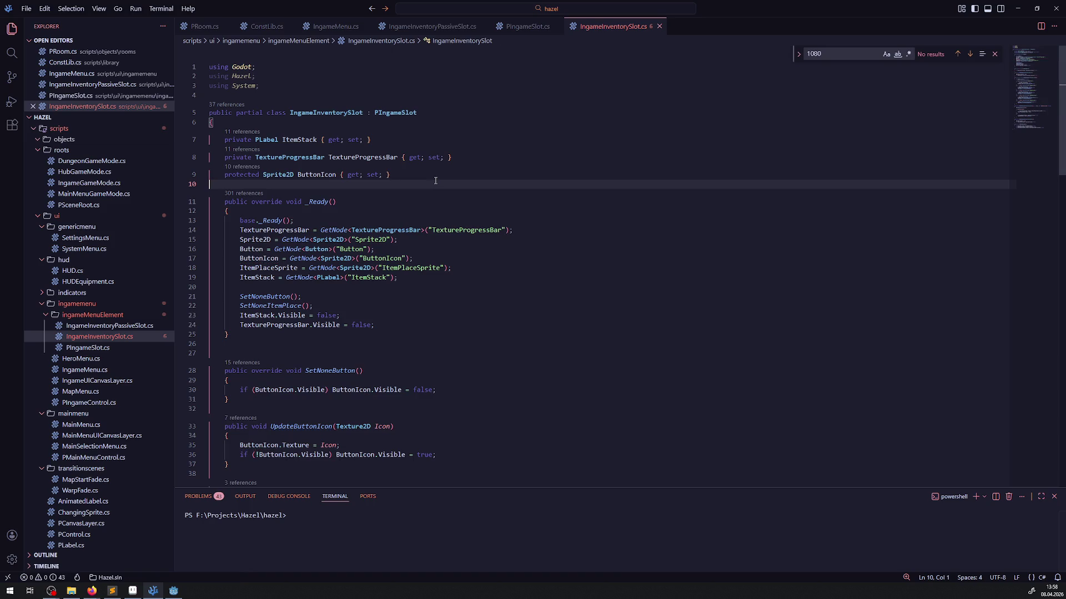
scroll(436, 183, down, 5)
click(172, 592)
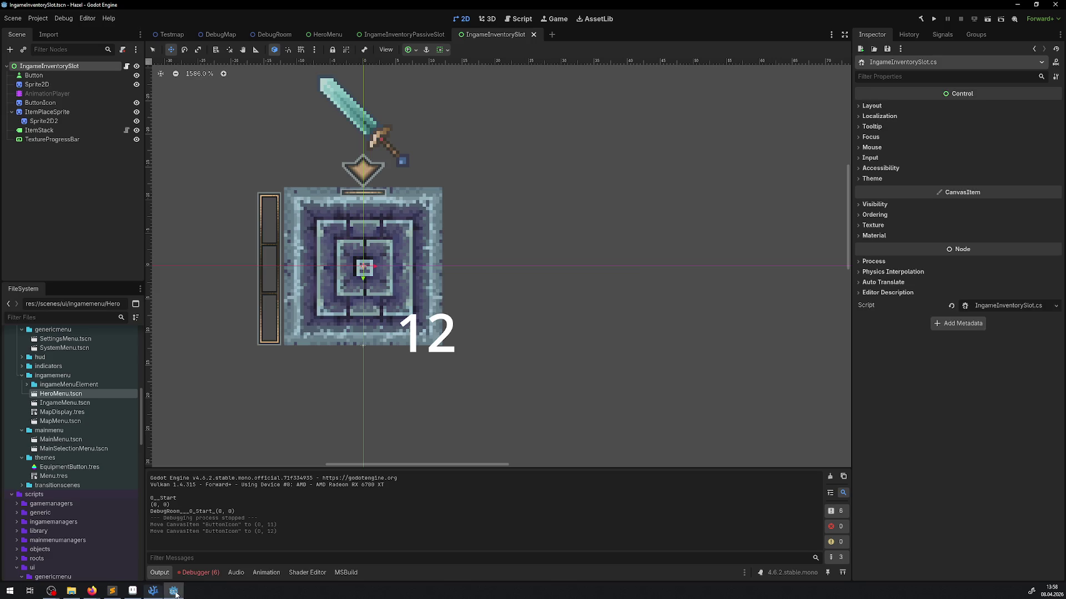
Rebuild the C# project and dismiss the failure reporting three ButtonIcon errors in IngameInventoryPassiveSlot.cs.
click(927, 20)
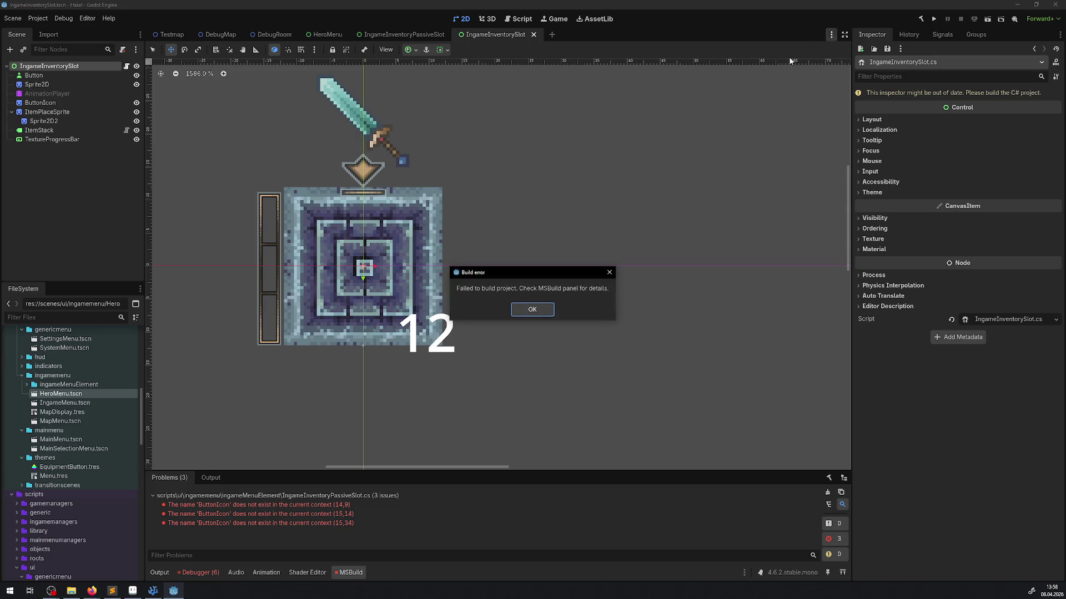
click(541, 310)
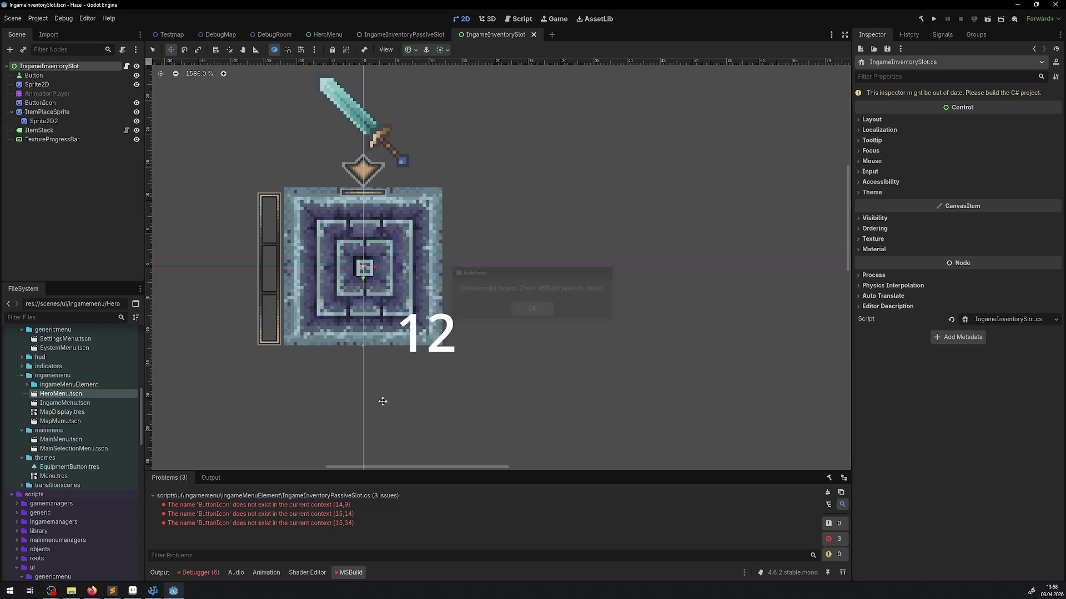
Open the first ButtonIcon error's code and compare UpdateButtonIcon in the passive slot and IngameInventorySlot scripts.
double_click(306, 506)
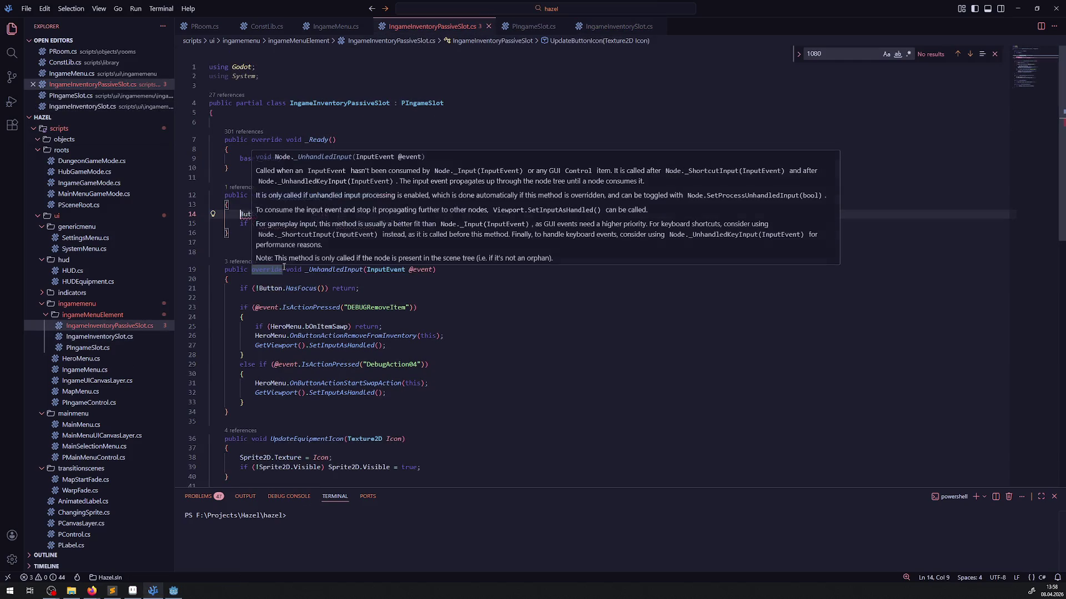
click(417, 307)
scroll(418, 305, down, 5)
scroll(419, 305, up, 5)
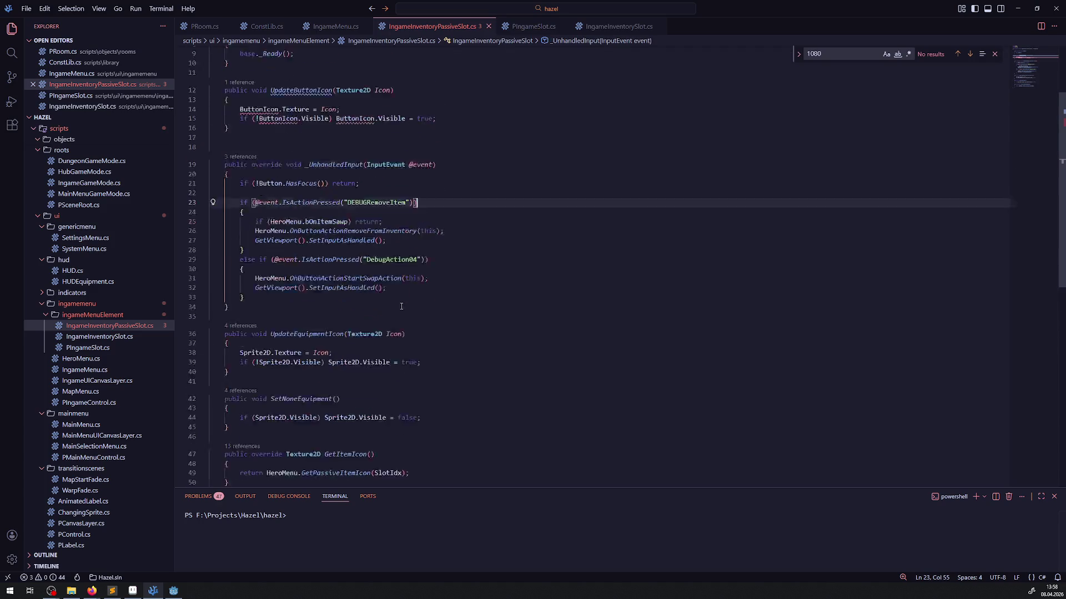
double_click(301, 195)
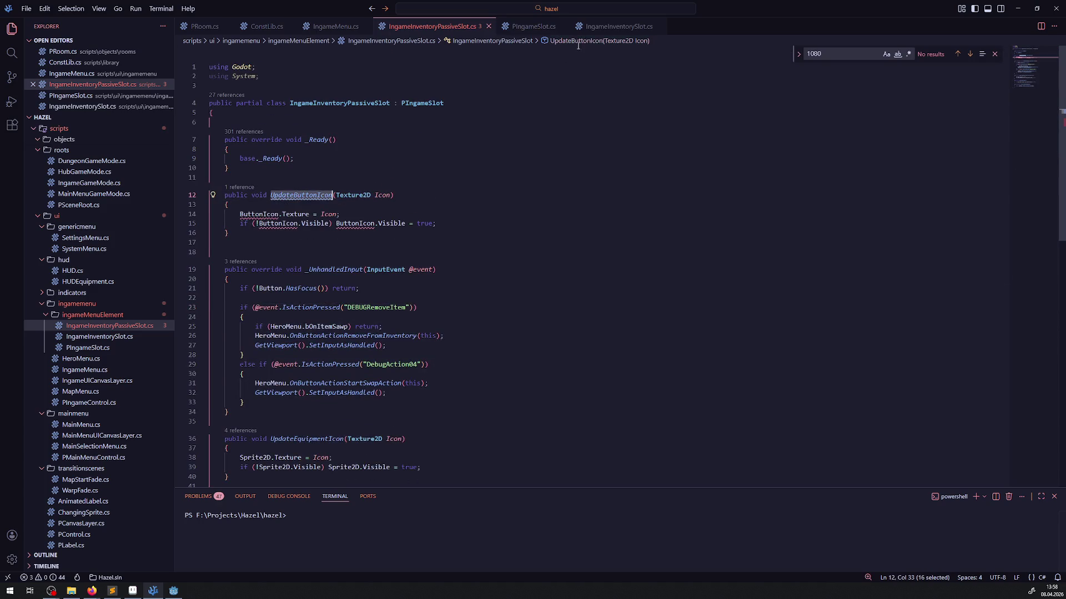
click(614, 28)
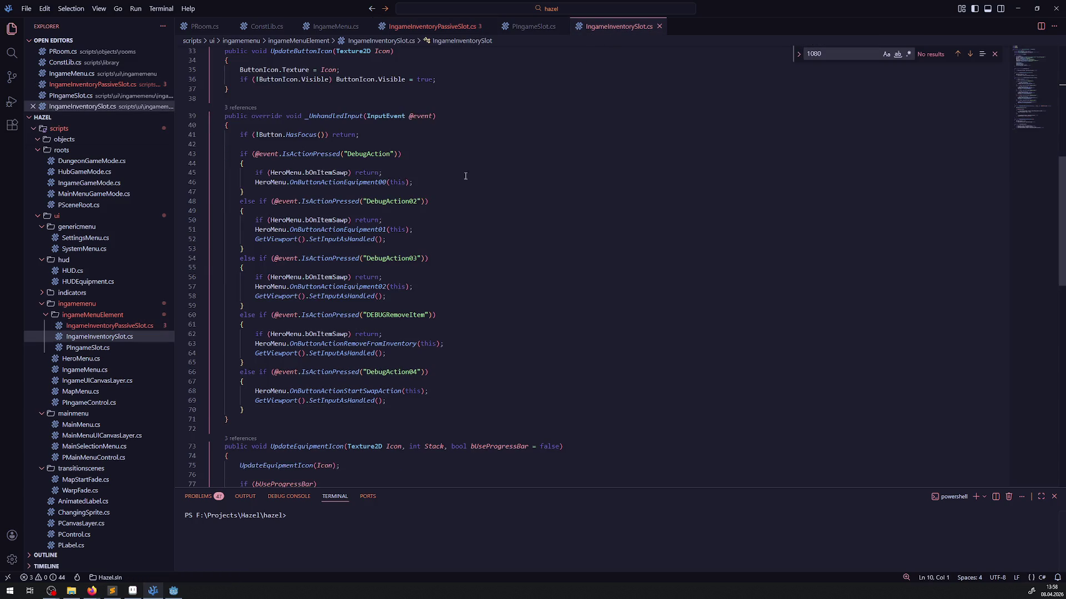
scroll(465, 176, up, 4)
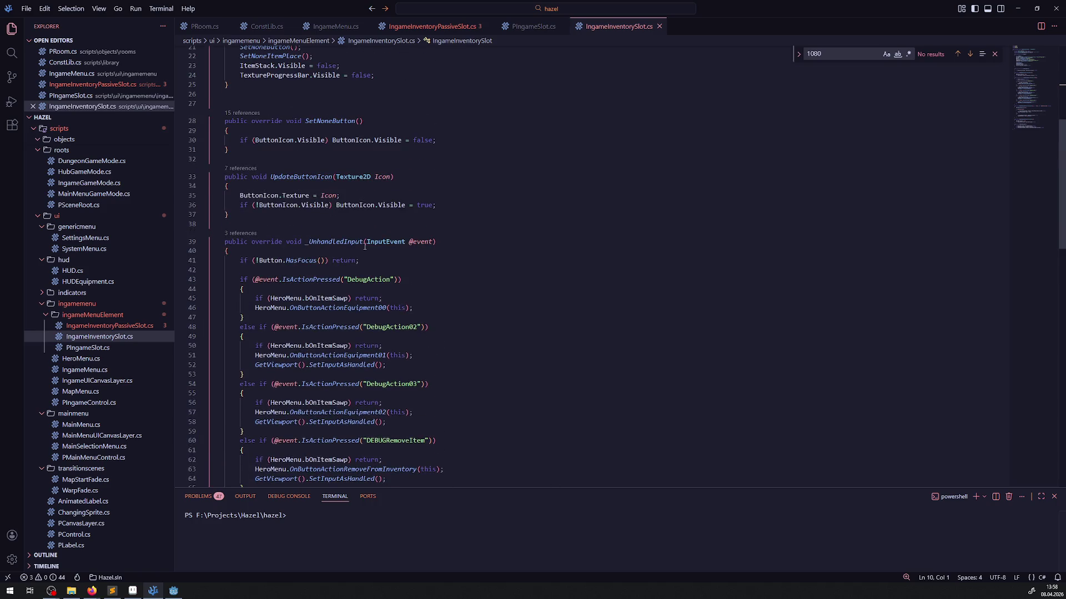
double_click(307, 176)
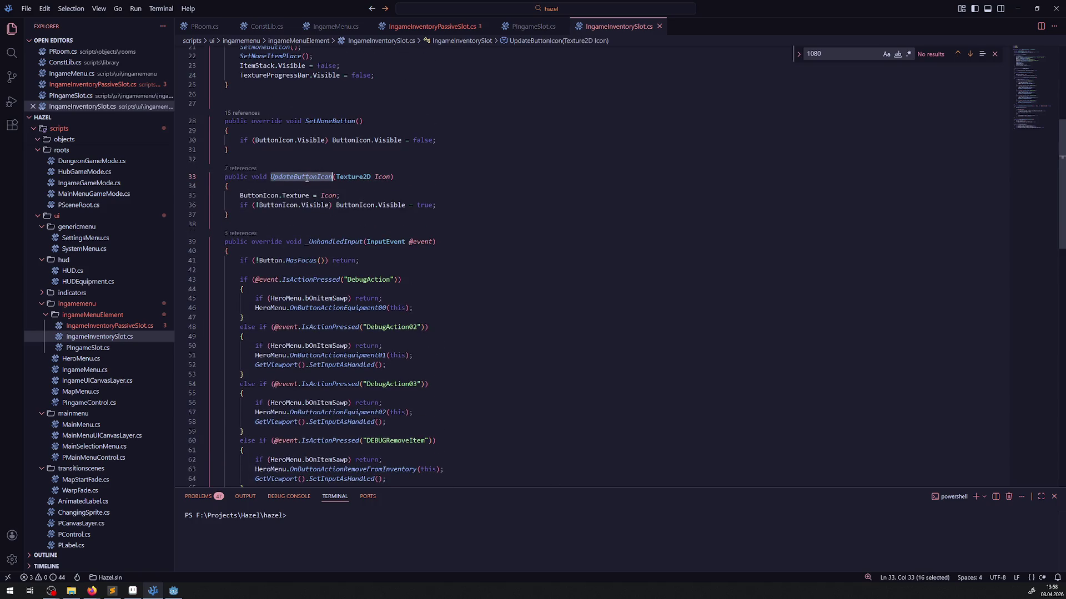
scroll(333, 249, up, 4)
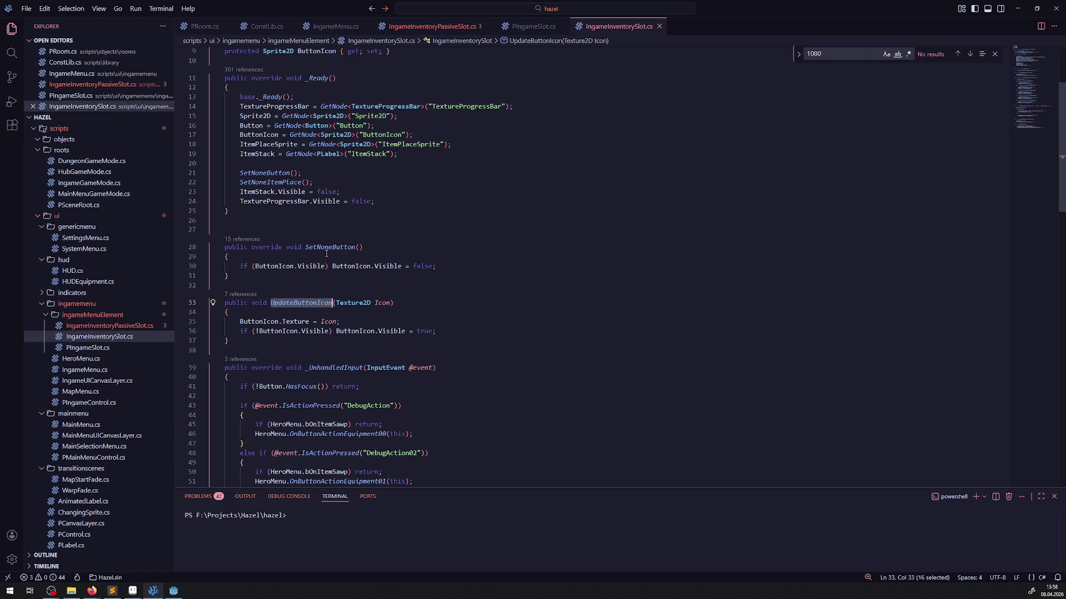
Delete the UpdateButtonIcon method (lines 12–16) from IngameInventoryPassiveSlot.cs and save.
click(467, 26)
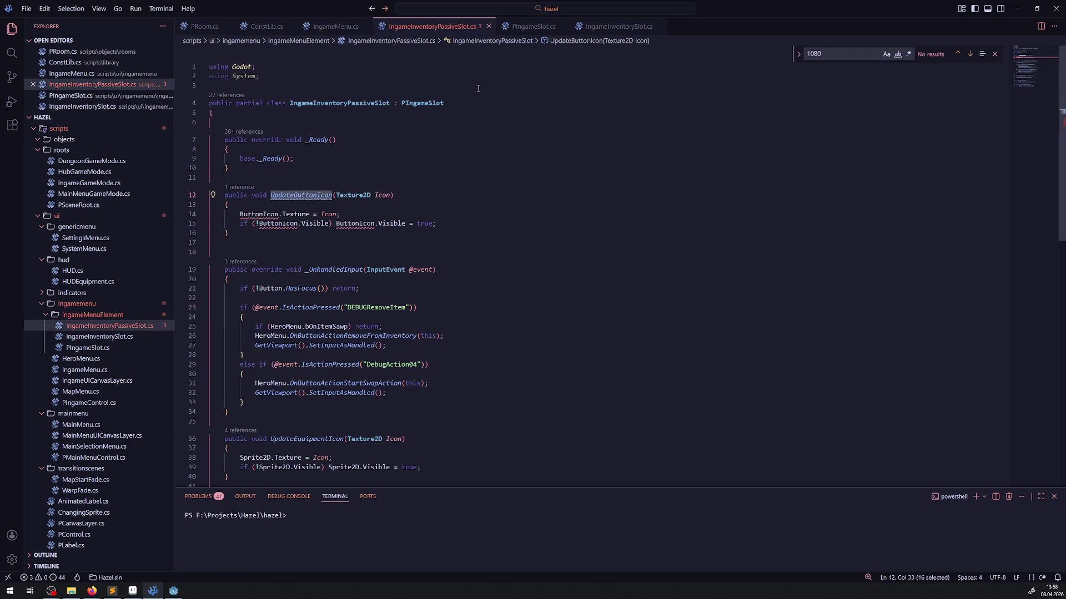
click(596, 34)
click(433, 28)
click(270, 235)
drag(271, 235, 201, 191)
key(Delete)
key(Delete)
key(Delete)
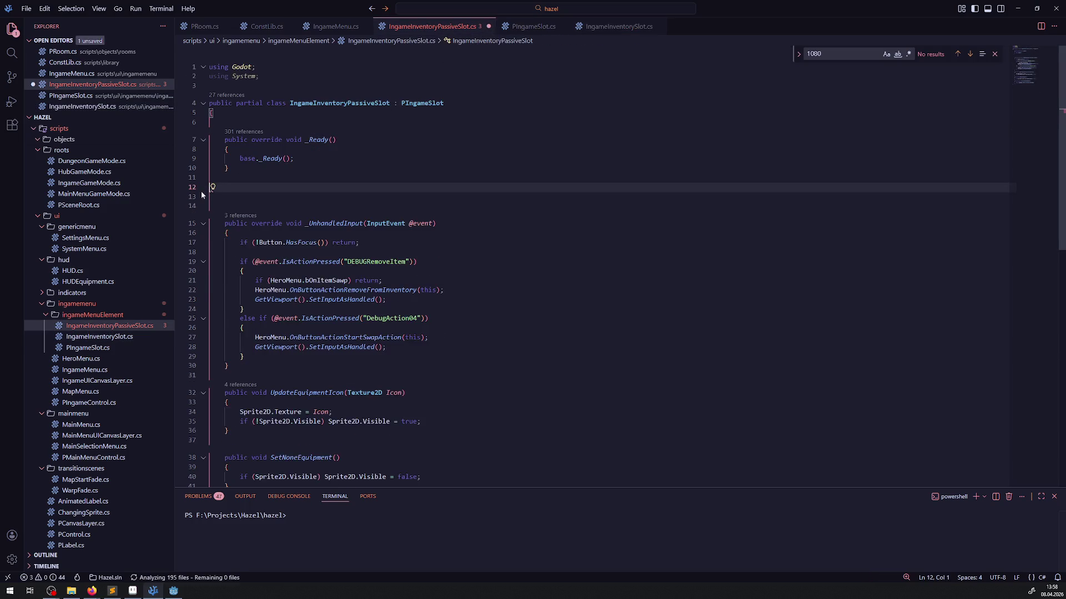
key(BackSpace)
key(ctrl+s)
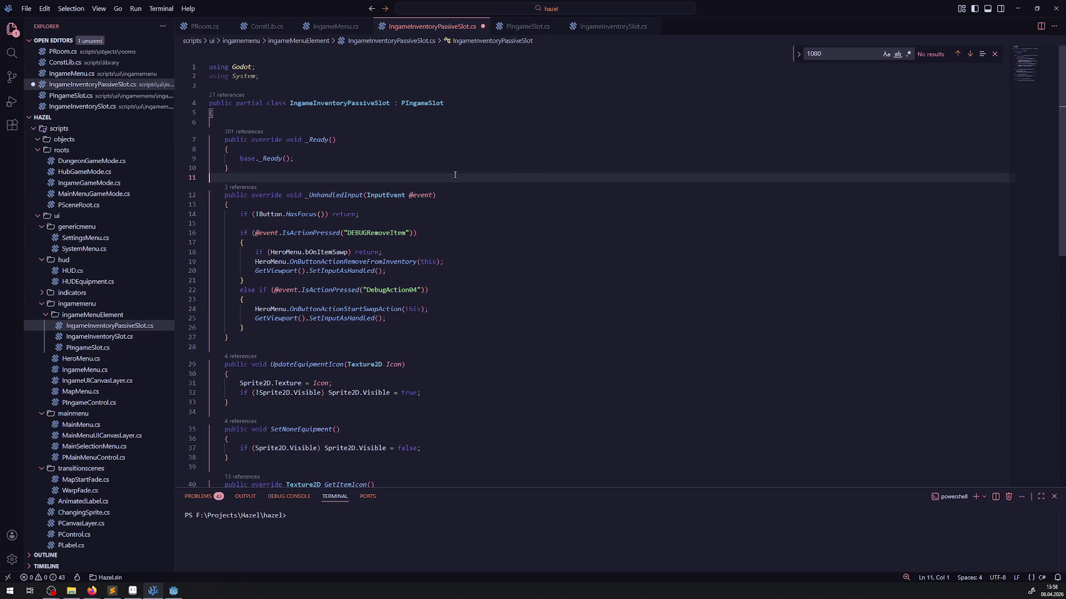
scroll(458, 200, down, 3)
scroll(464, 239, up, 3)
Rebuild the C# project in Godot without the ButtonIcon errors and run the Hazel game.
click(470, 276)
key(alt+Tab)
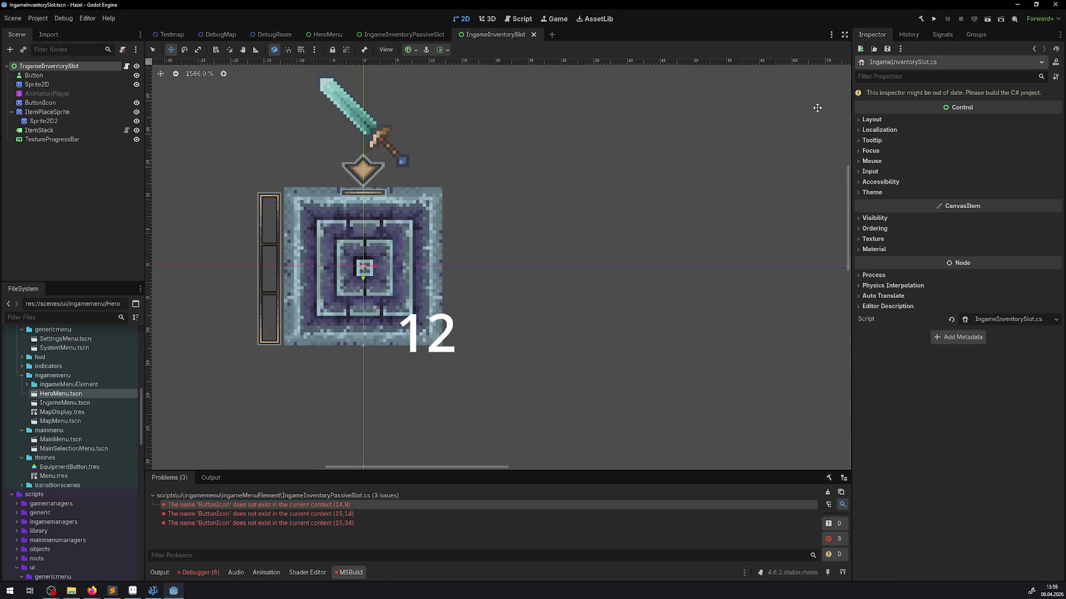
click(922, 19)
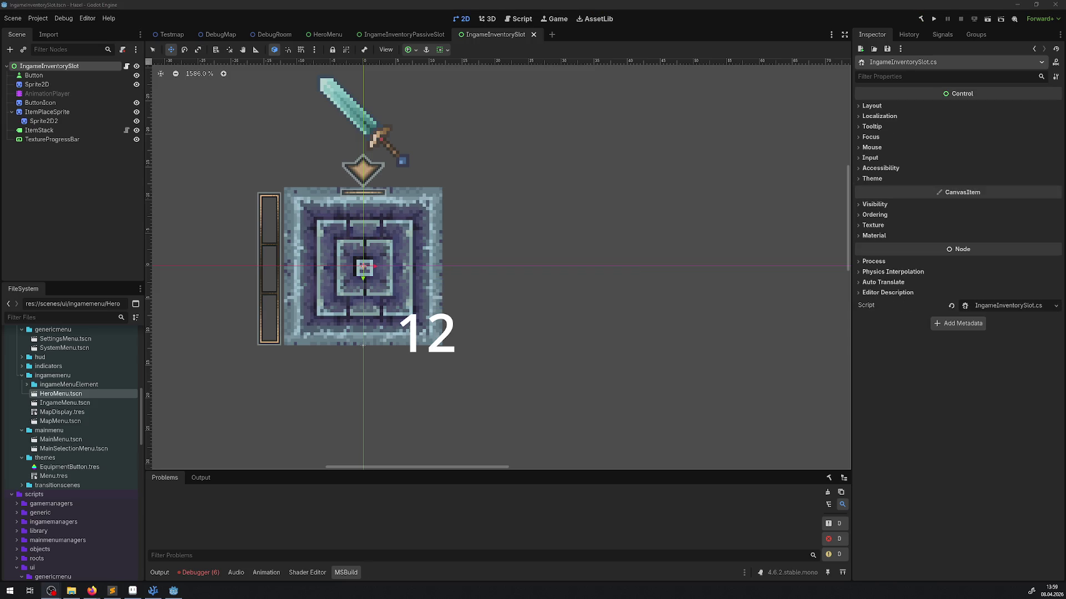
click(933, 19)
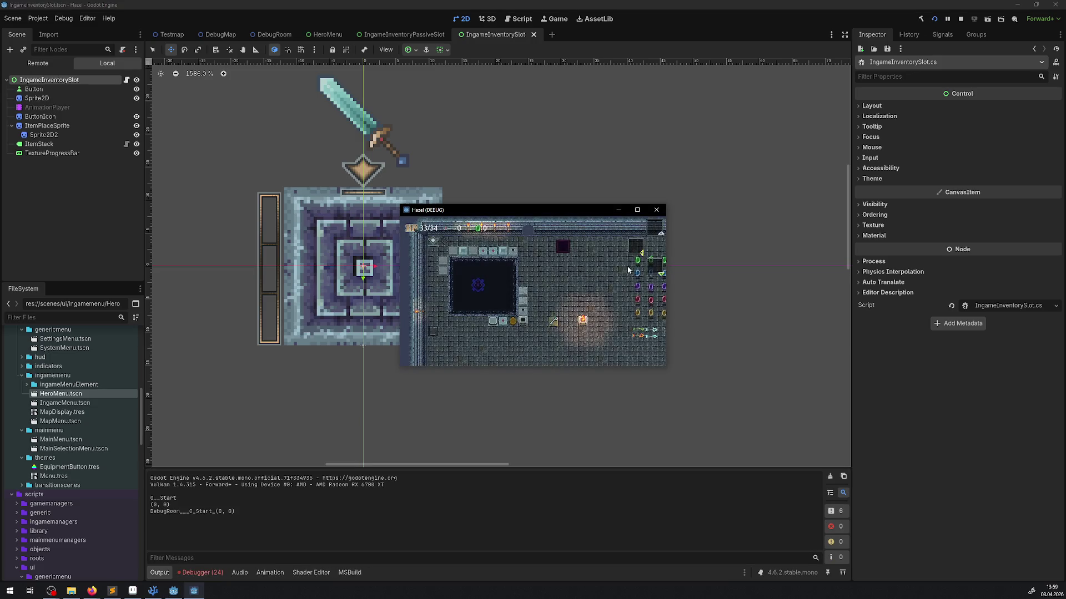
Close the game, enlarge the debugger errors list, and expand the first SetNoneButton NullReferenceException's stack trace.
click(656, 211)
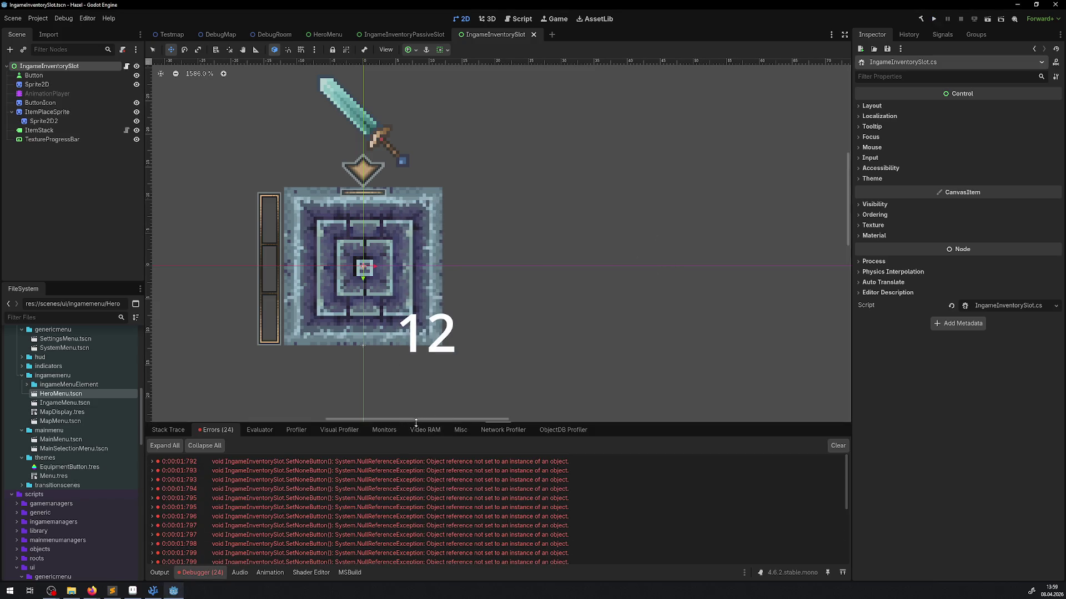
mouse_move(414, 423)
mouse_down()
mouse_move(333, 172)
mouse_move(211, 193)
mouse_up()
click(152, 232)
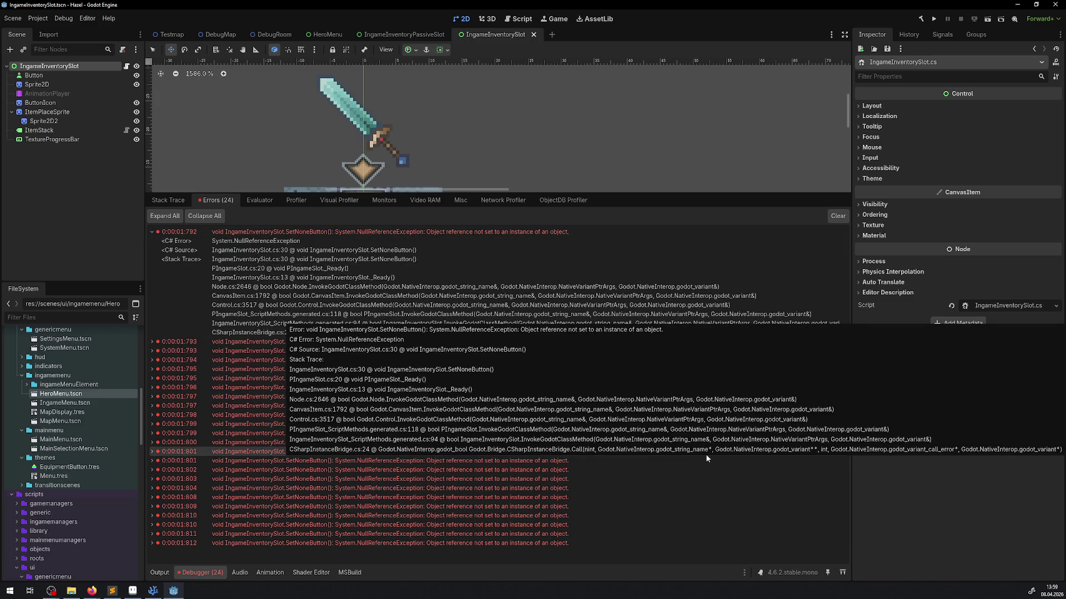
mouse_move(163, 594)
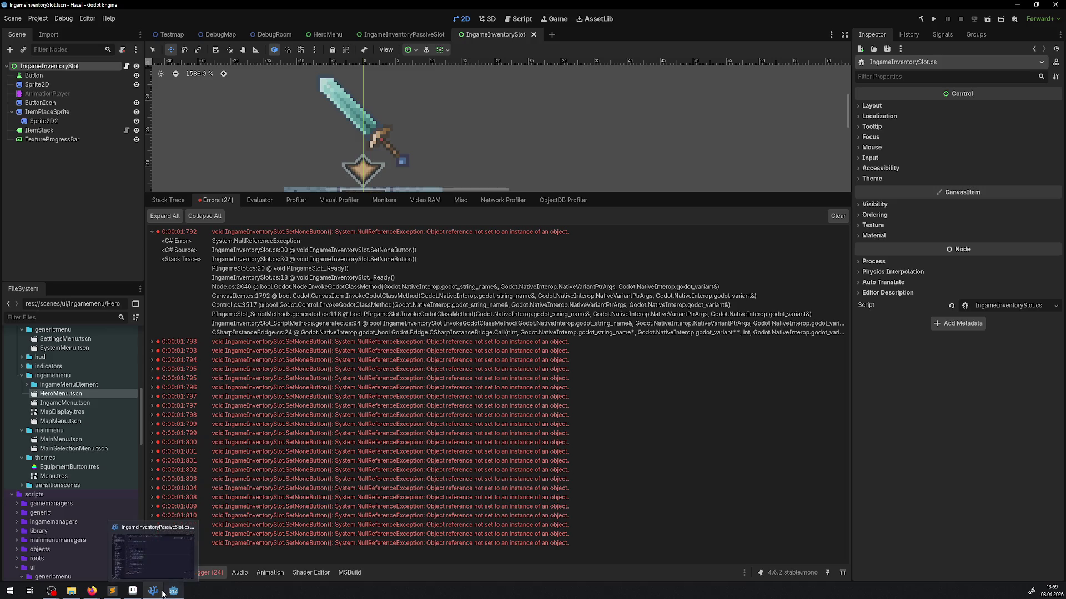
click(164, 594)
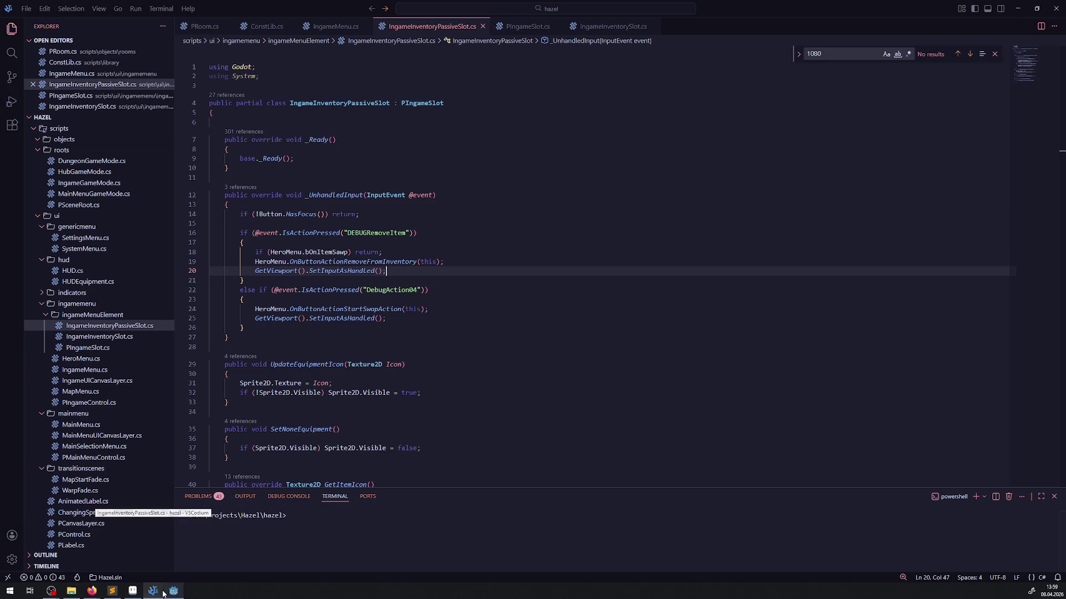
Trace the SetNoneButton call in PIngameSlot's _Ready to its override in IngameInventorySlot.cs.
click(518, 28)
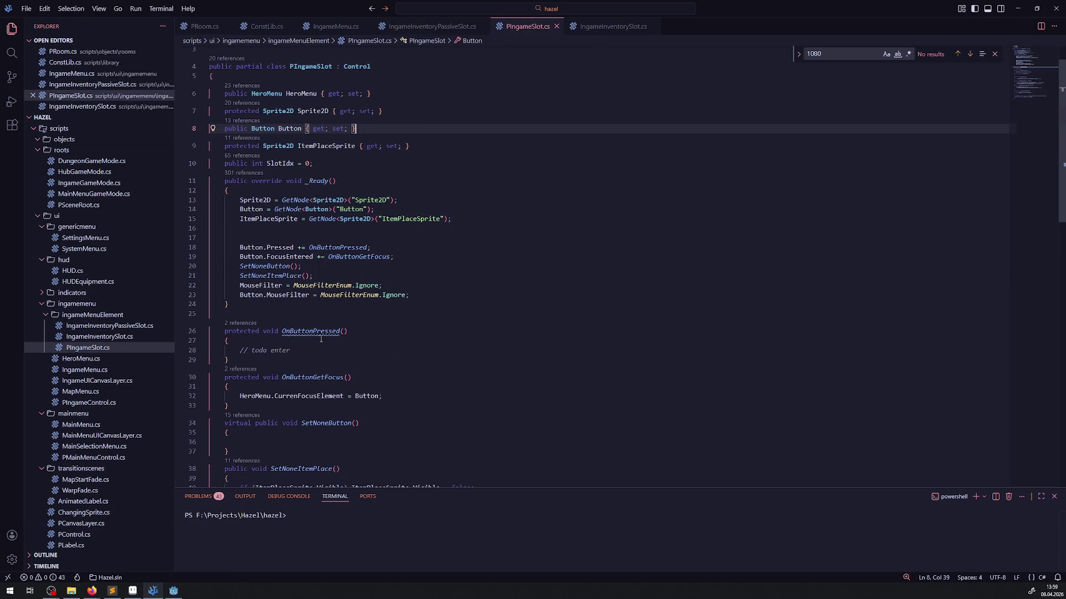
scroll(335, 368, down, 3)
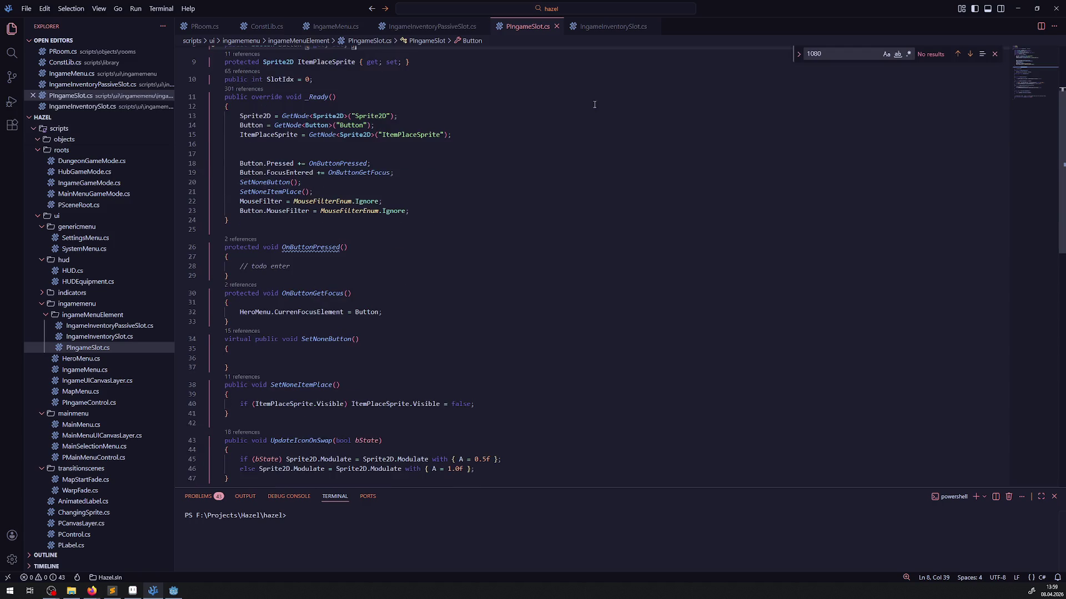
click(333, 338)
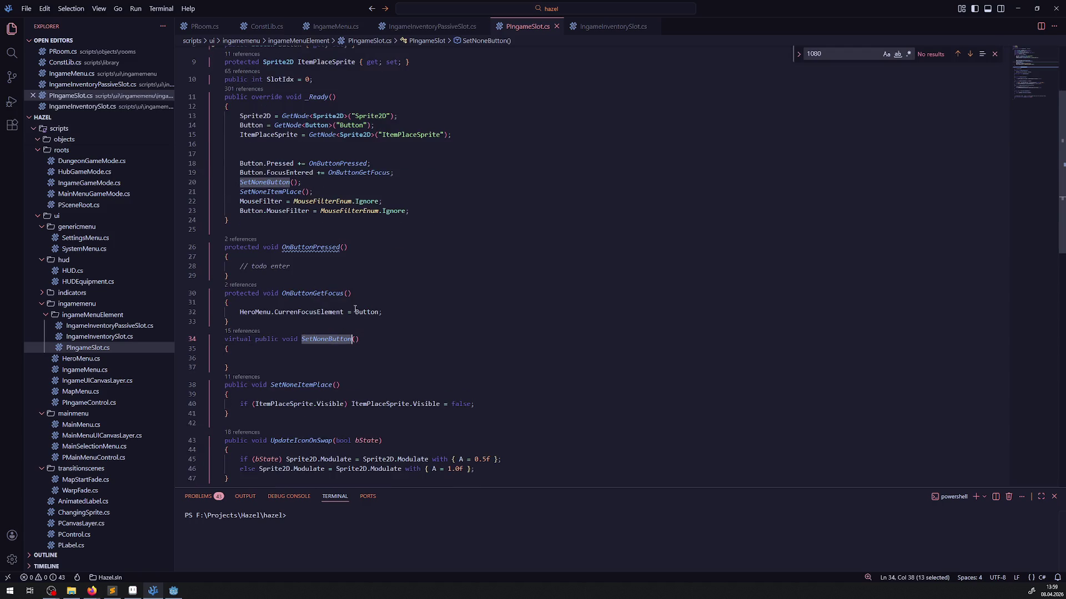
click(608, 28)
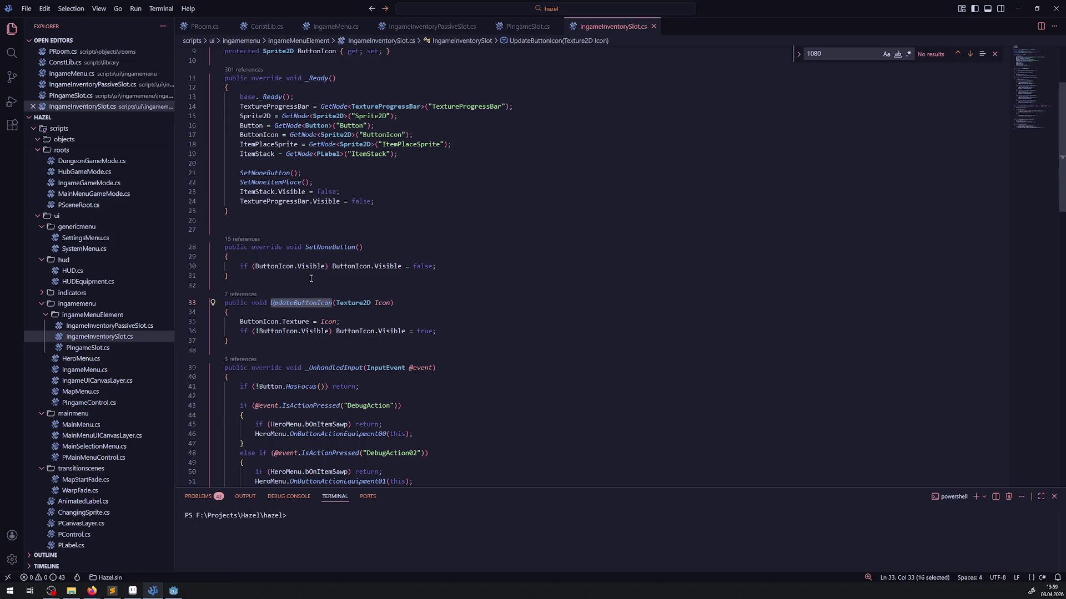
double_click(330, 247)
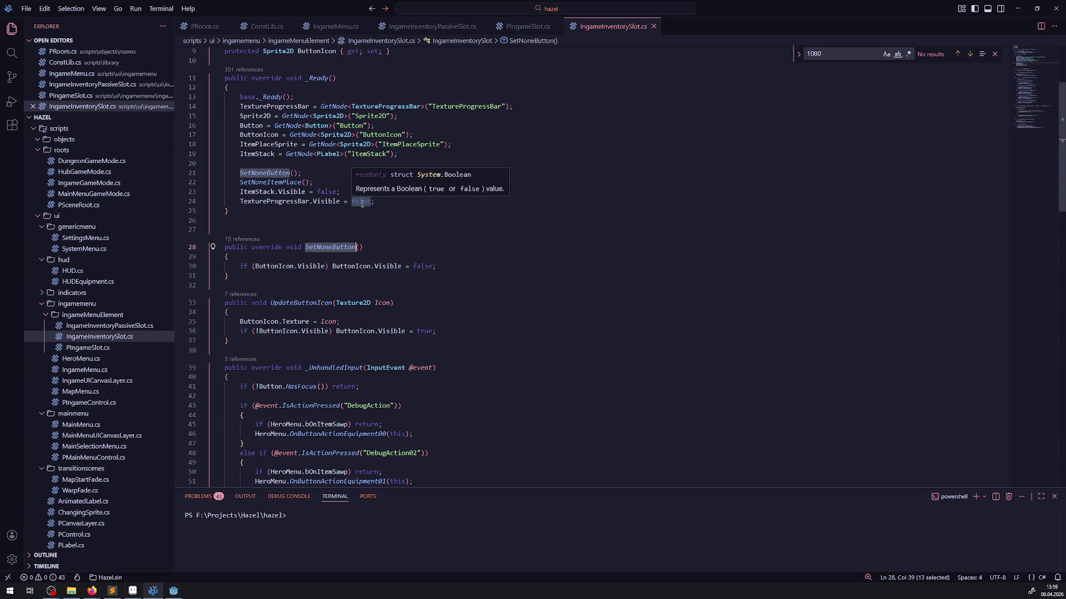
click(433, 26)
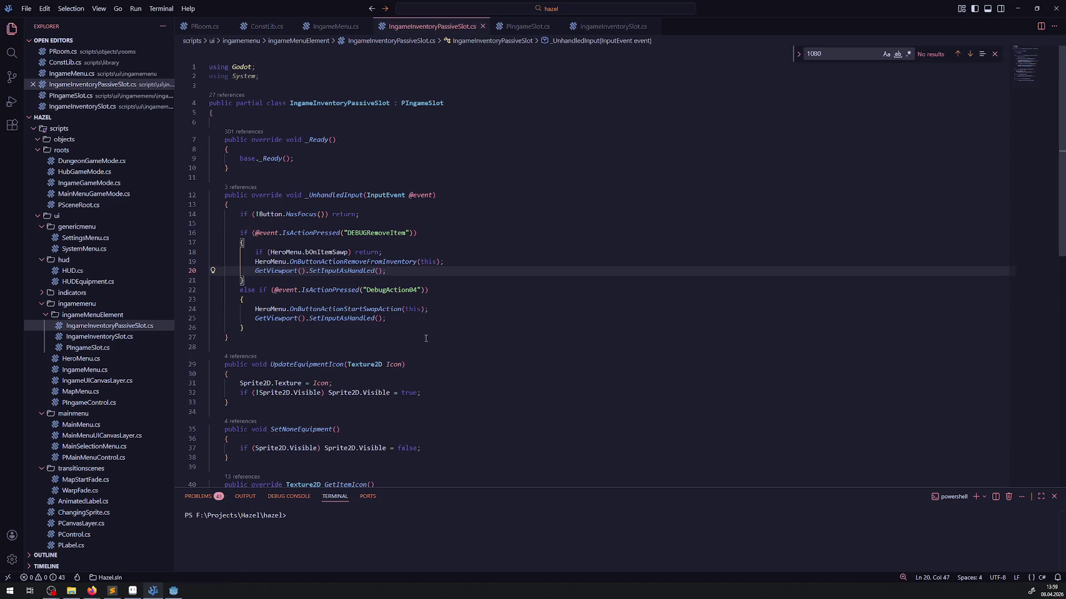
key(alt+Tab)
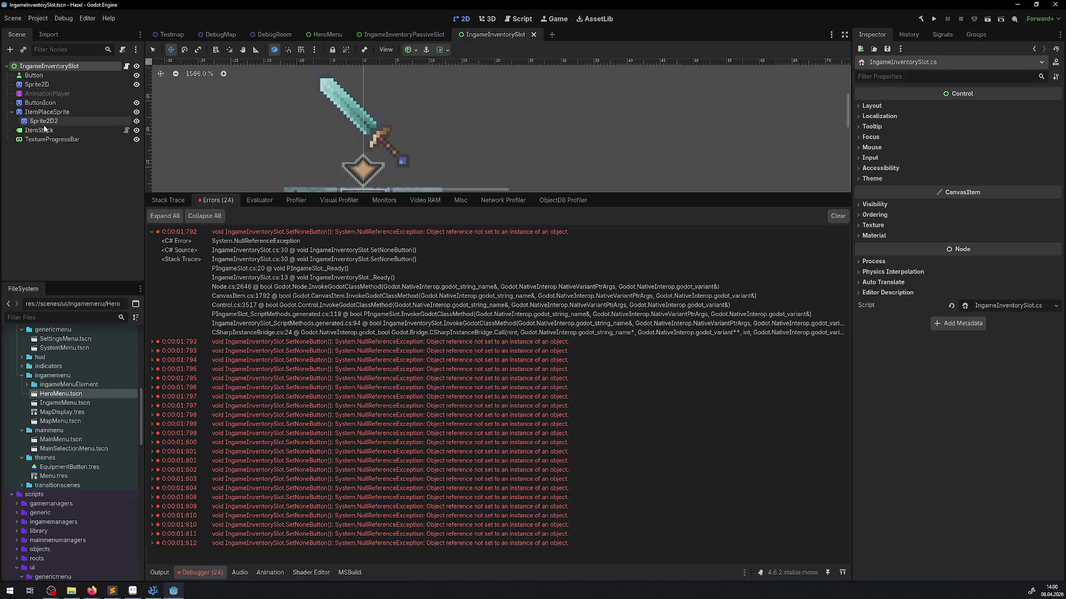
View the IngameInventoryPassiveSlot scene and jump from the error's stack-trace row into the script.
click(414, 34)
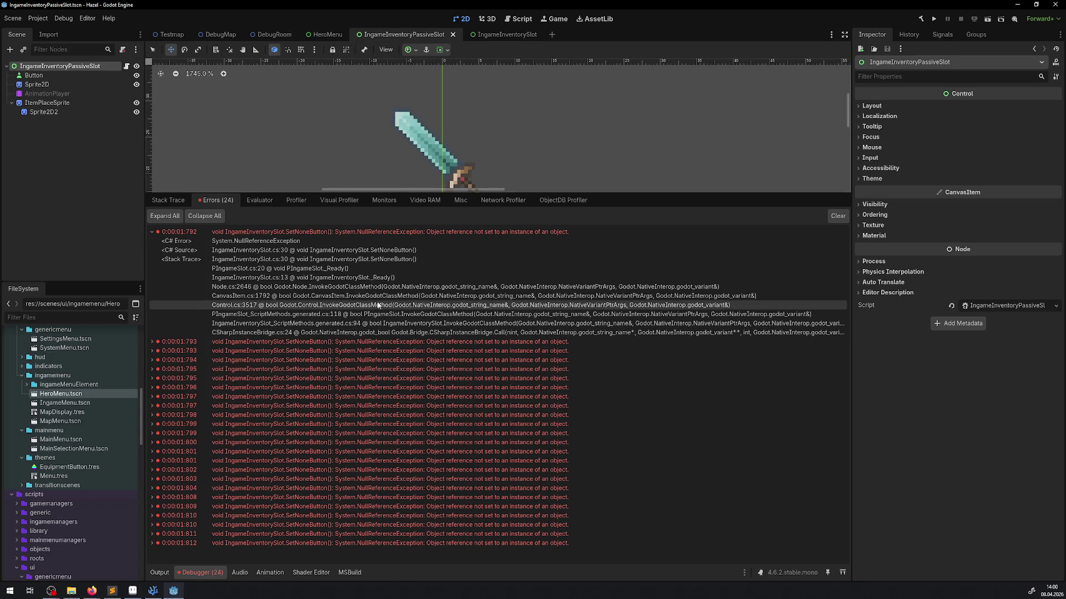
double_click(340, 278)
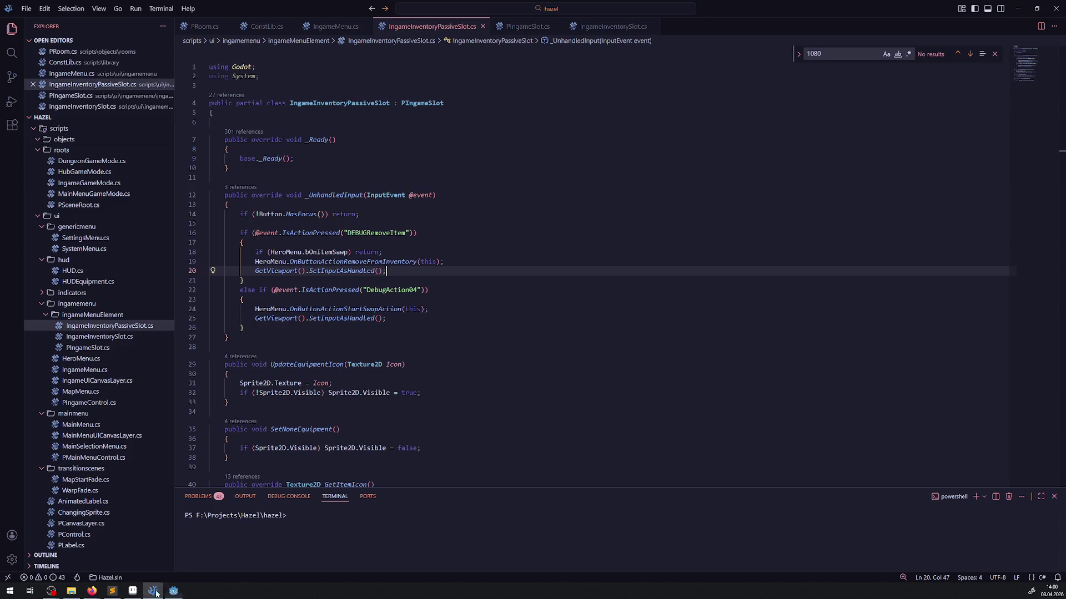
Go to SetNoneButton's definition in PIngameSlot, then open the stack trace's _Ready line from Godot.
key(alt+Left)
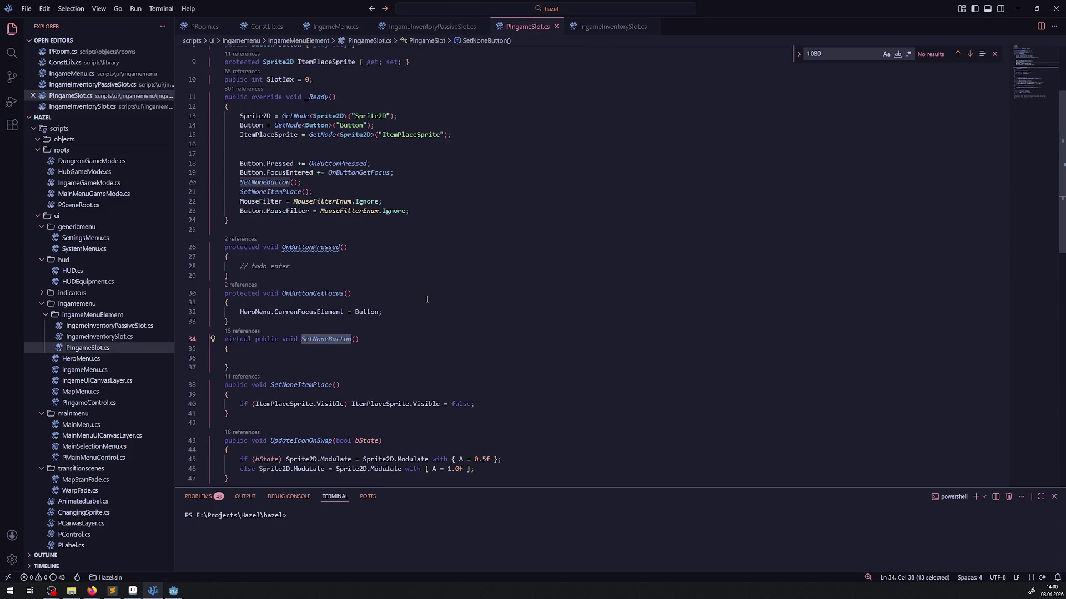
scroll(427, 301, down, 4)
scroll(428, 301, down, 3)
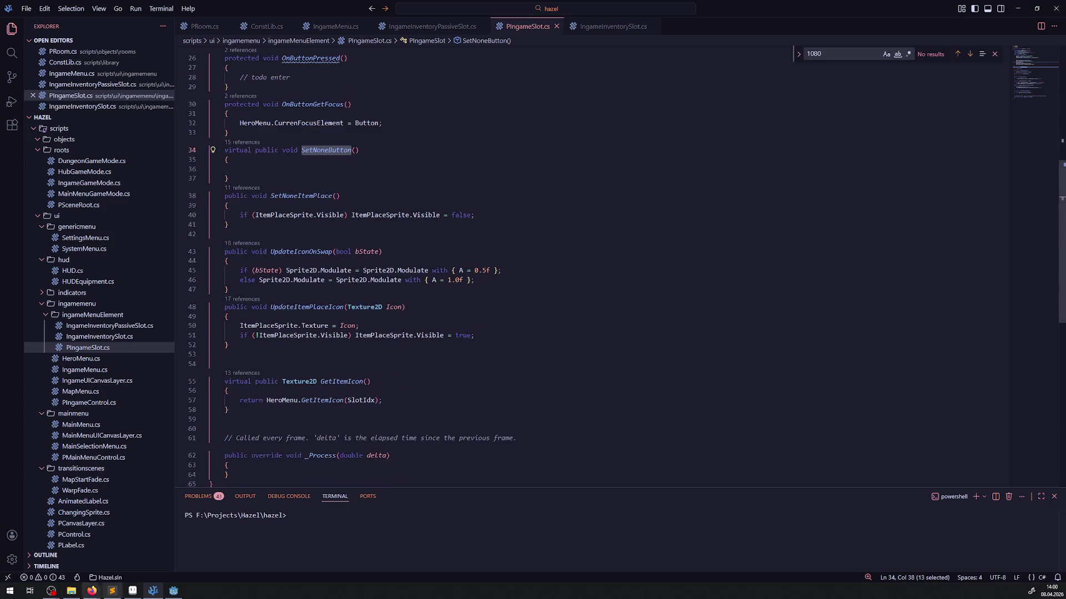
click(174, 592)
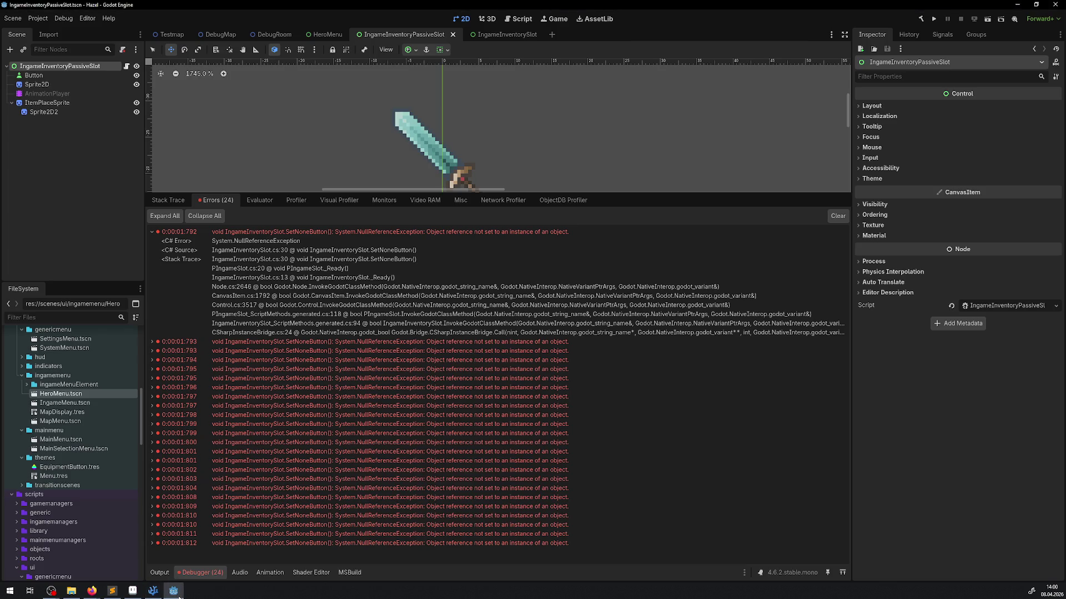
double_click(366, 283)
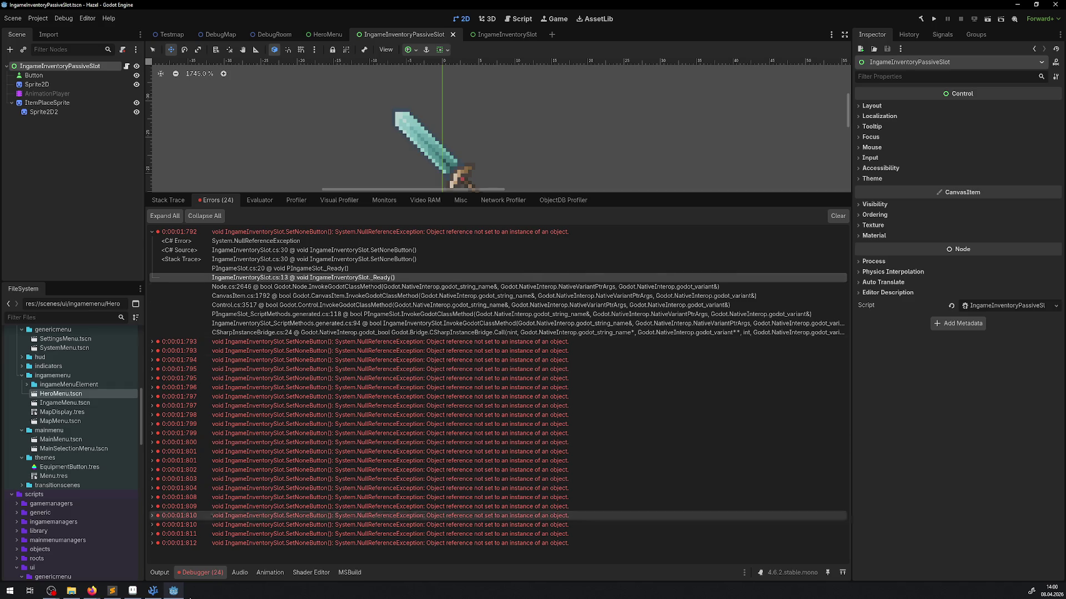
scroll(330, 318, up, 8)
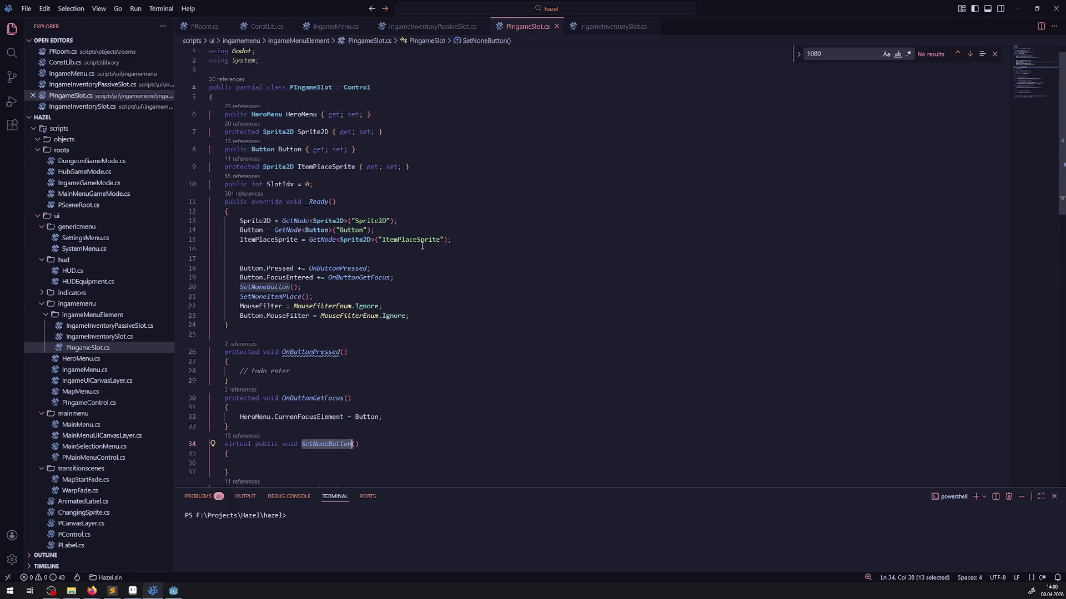
scroll(422, 247, down, 10)
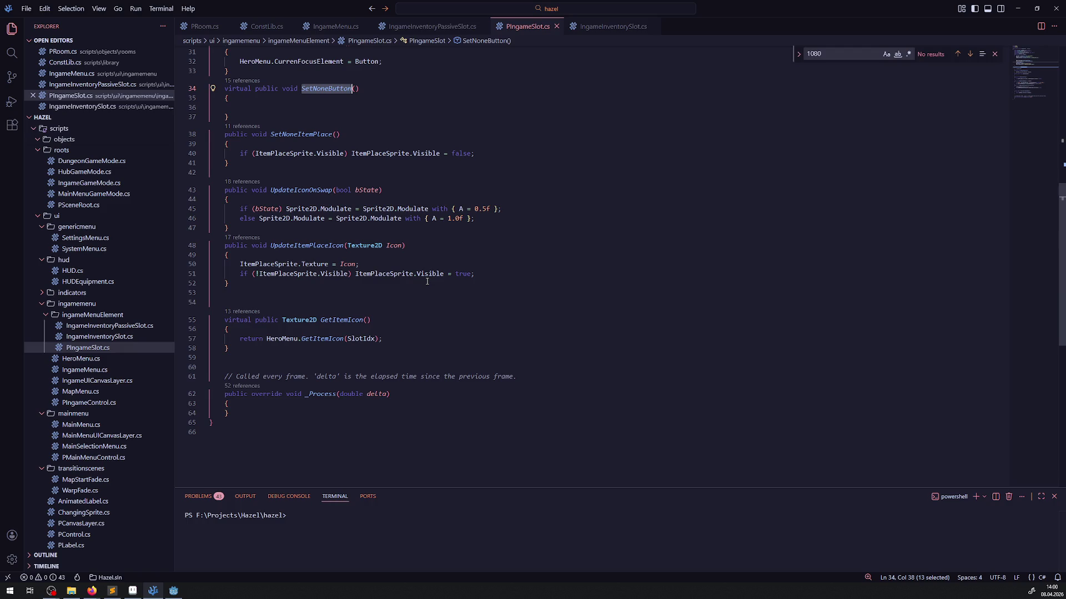
Compare IngameInventorySlot.cs with IngameInventoryPassiveSlot.cs while checking the slot null-reference errors in Godot.
click(114, 337)
scroll(279, 302, up, 3)
scroll(397, 288, down, 5)
click(109, 326)
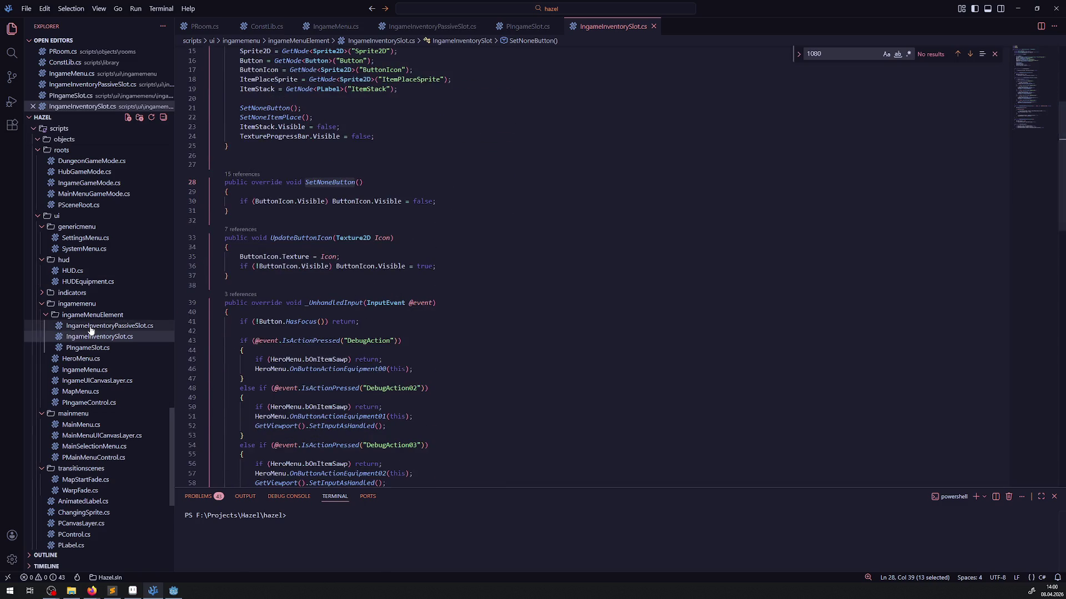
click(145, 337)
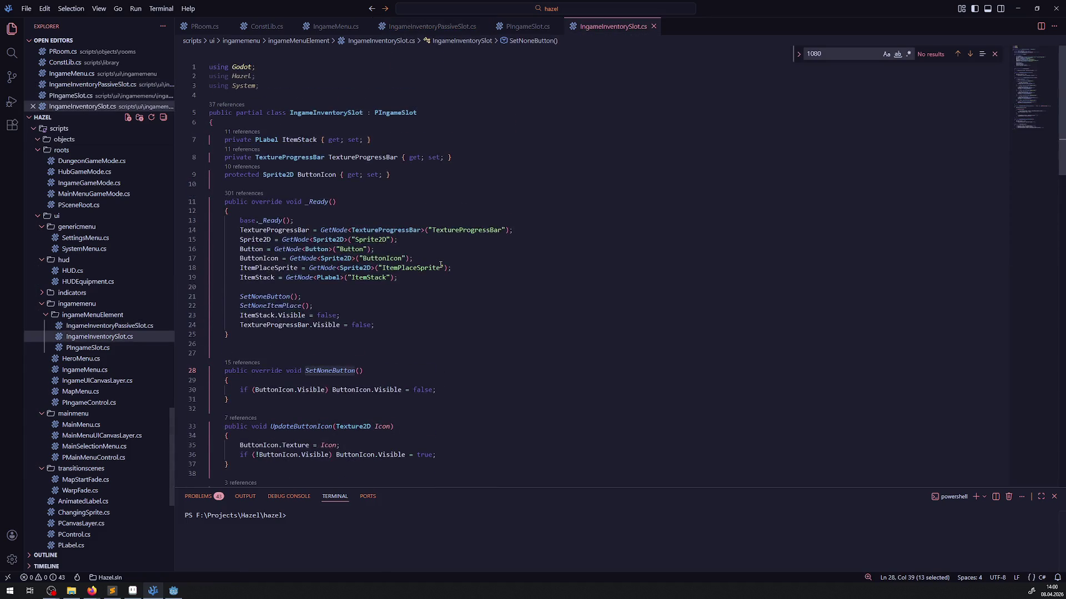
click(138, 326)
scroll(255, 336, down, 3)
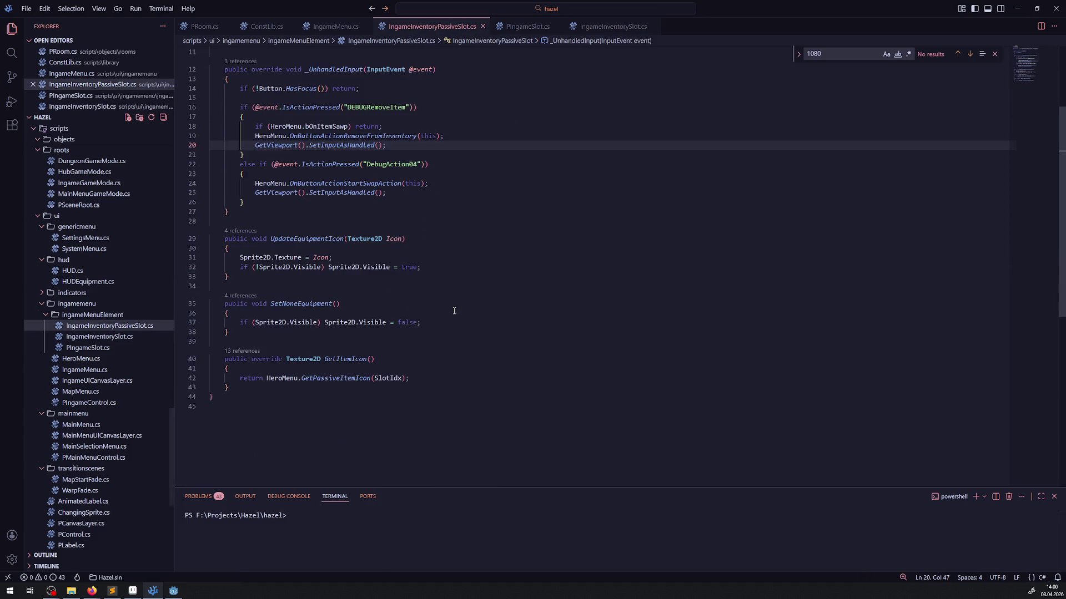
click(182, 594)
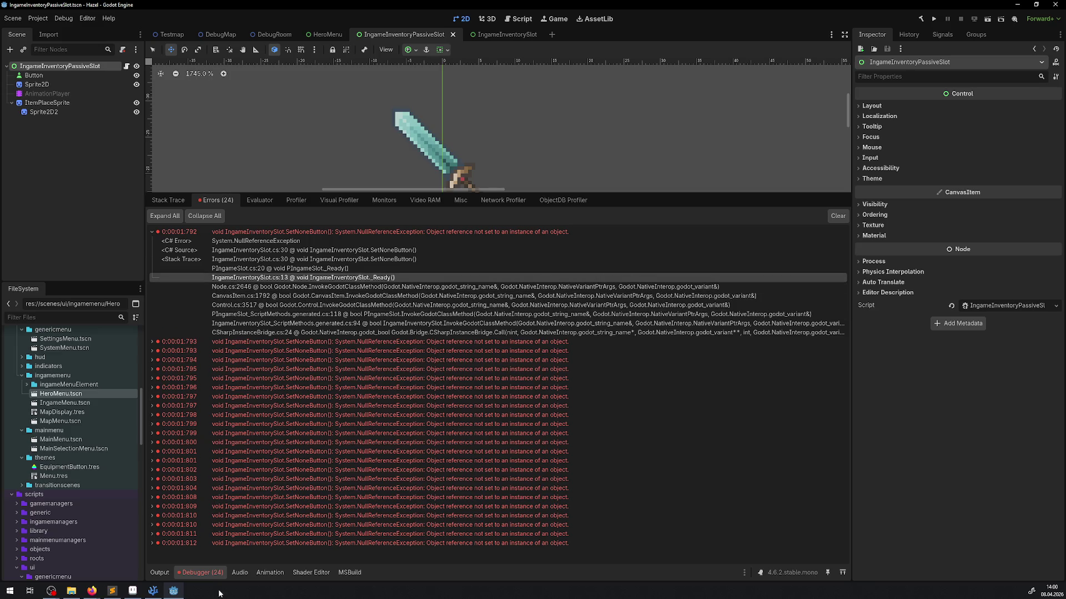
click(153, 591)
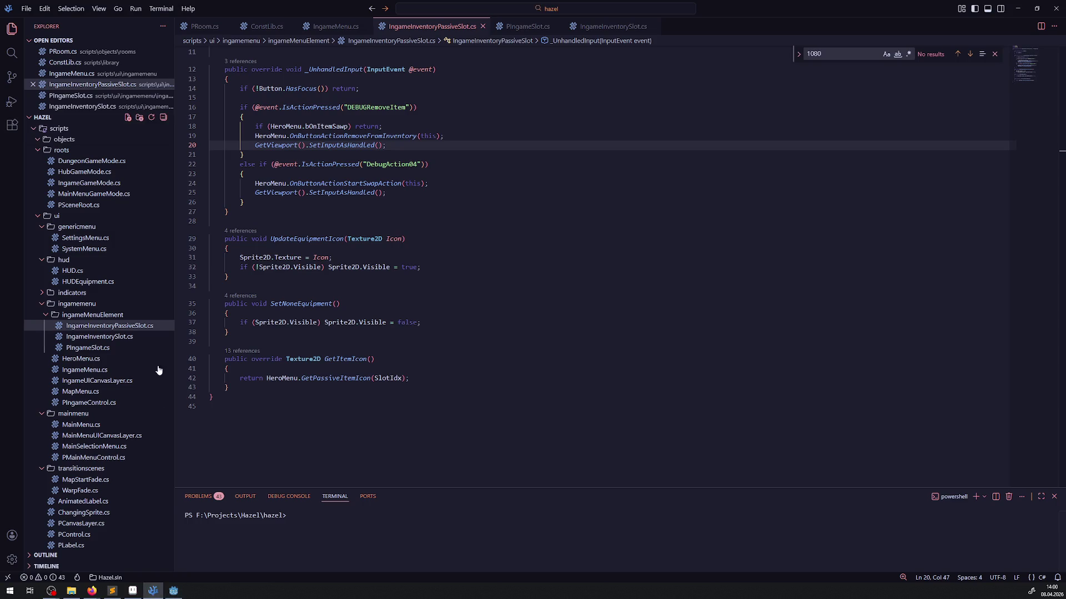
click(124, 337)
click(172, 592)
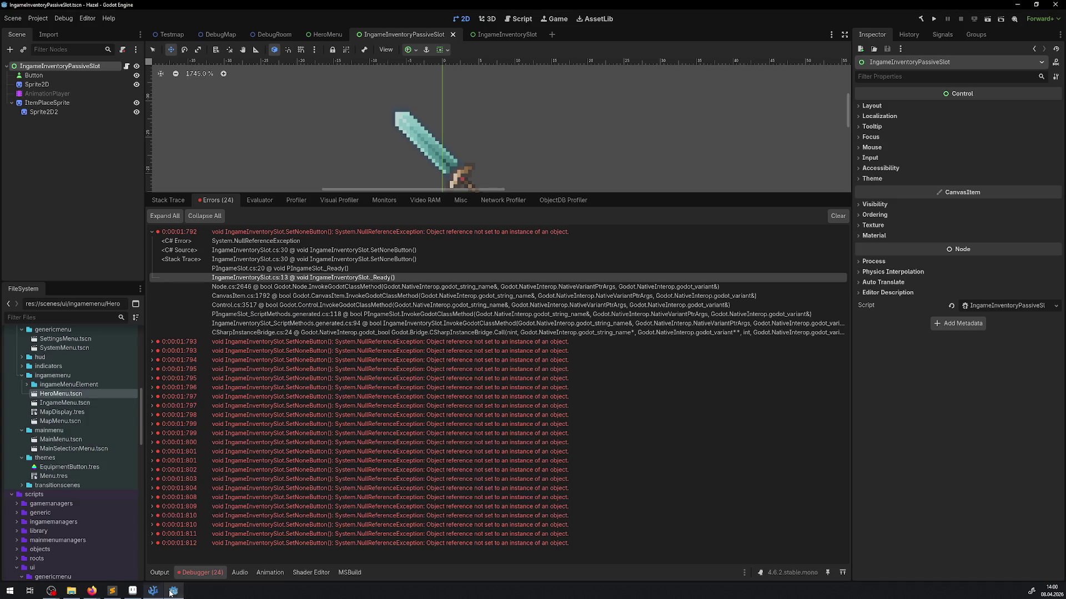
click(153, 592)
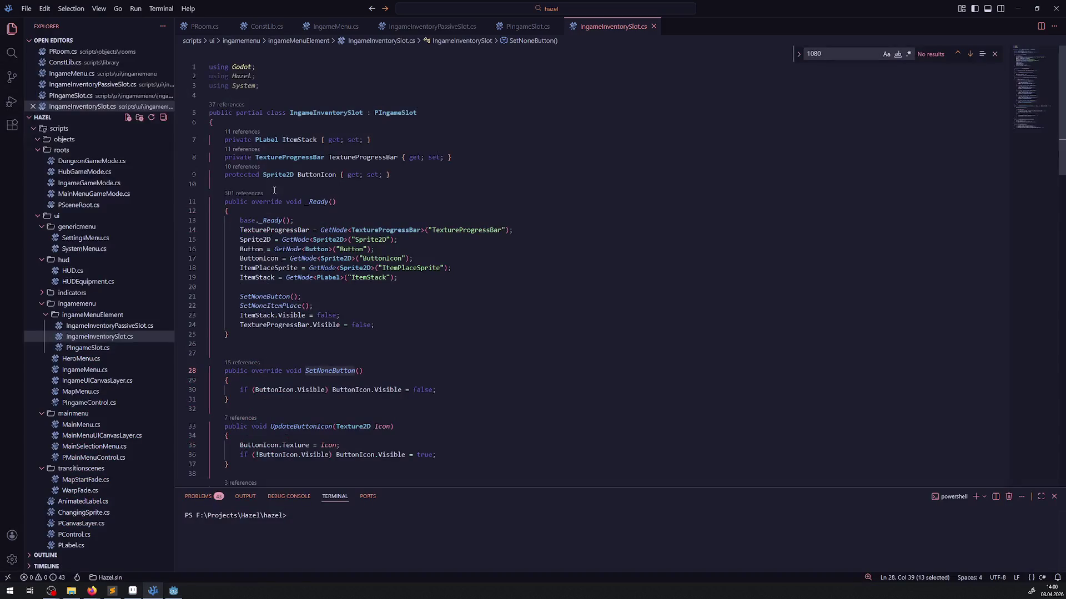
Remove the blank line in PIngameSlot's base _Ready, then select IngameInventorySlot's ButtonIcon lookup.
click(273, 222)
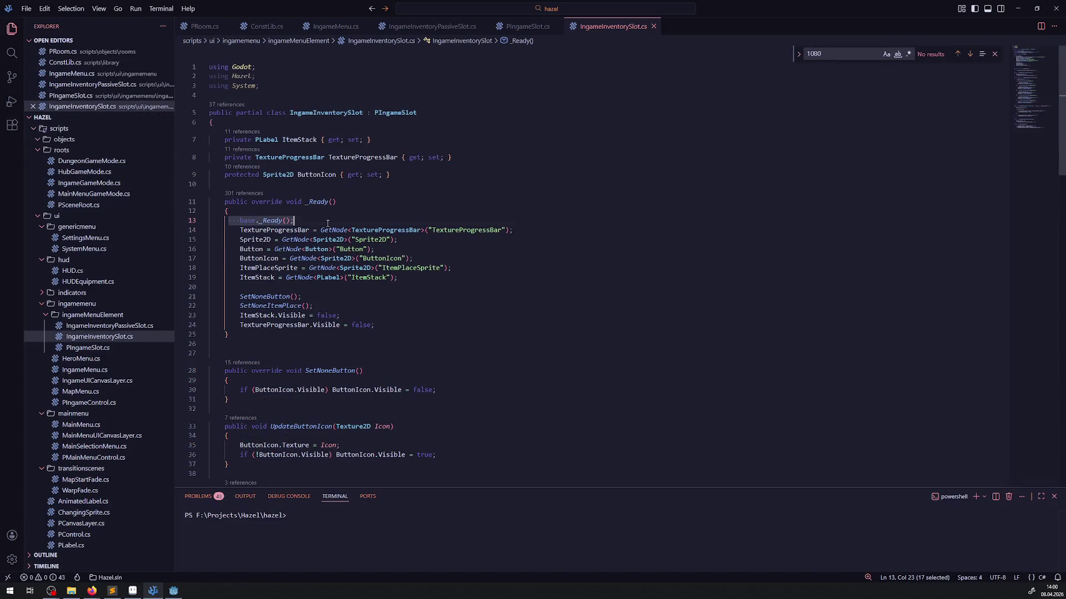
ctrl+click(272, 222)
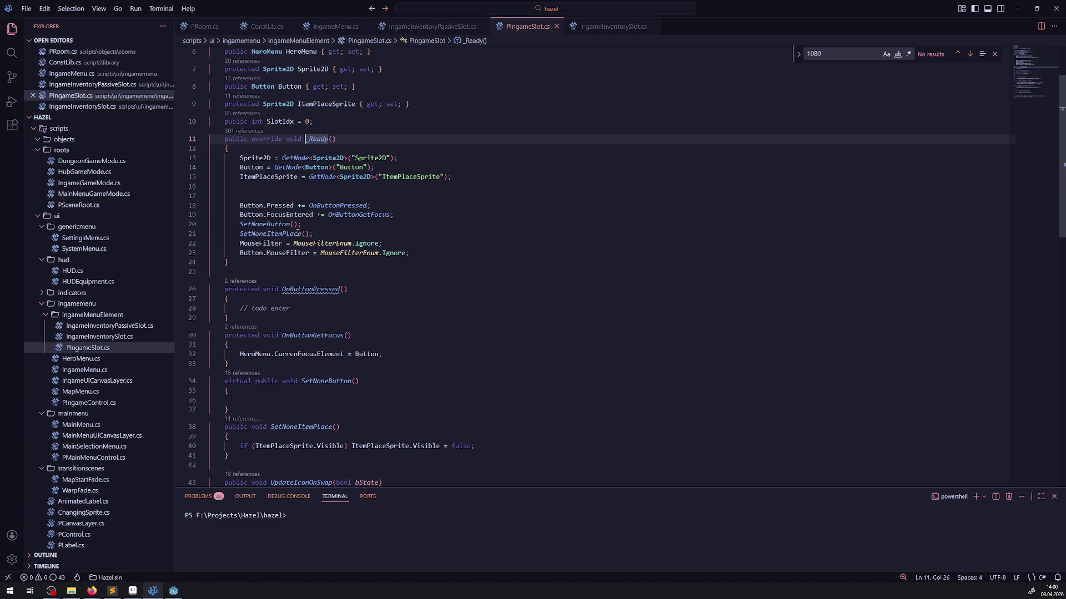
click(258, 188)
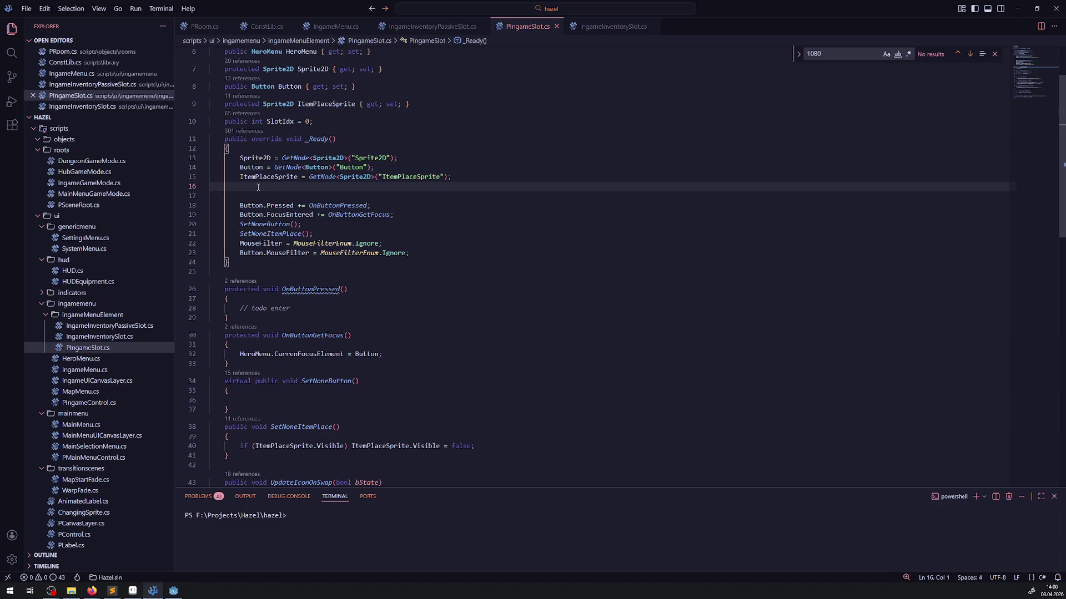
key(BackSpace)
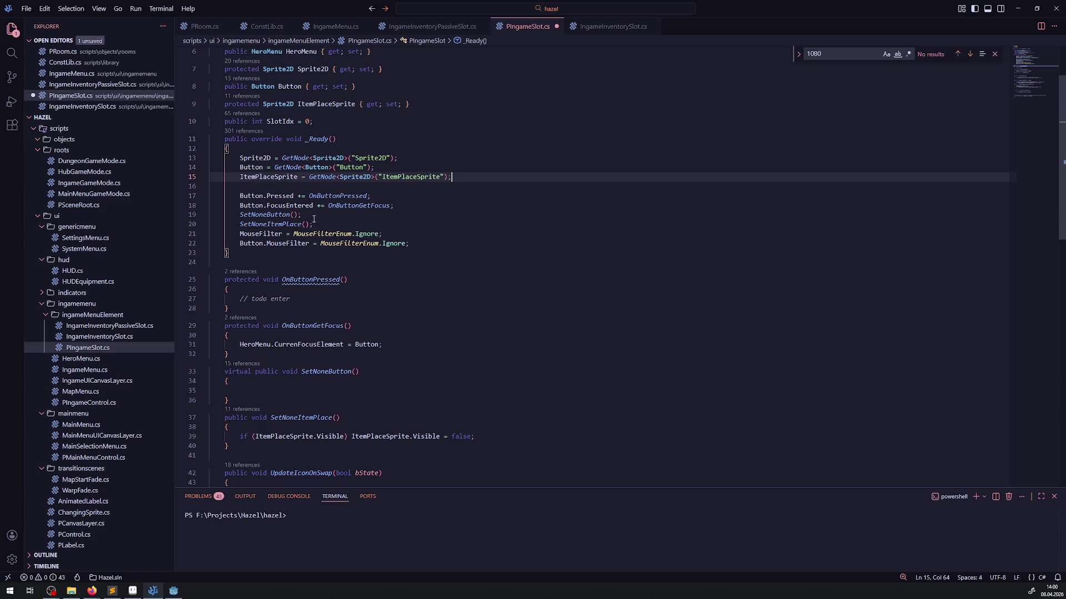
key(alt+Left)
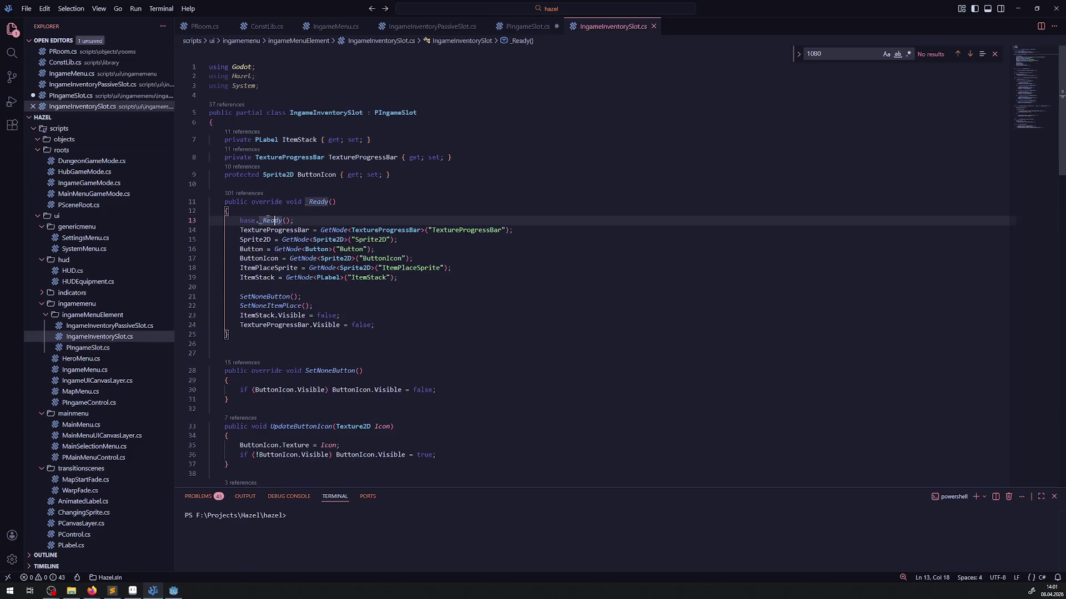
key(Down)
key(Down)
key(Down)
key(Home)
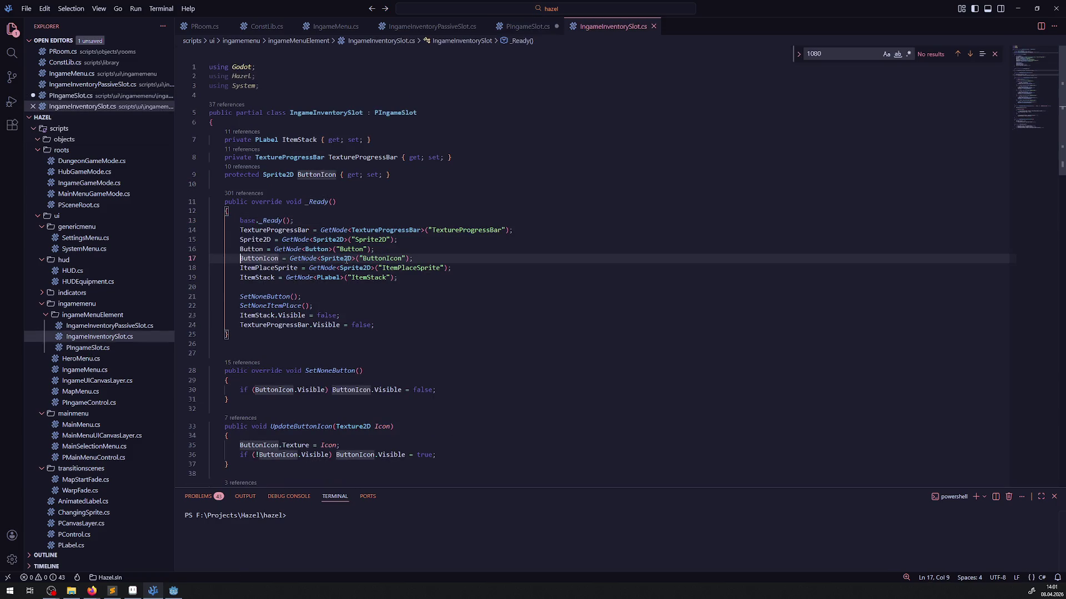
drag(418, 258, 234, 261)
Review PIngameSlot's base _Ready via Go to Definition, restore its blank line, and save it.
click(269, 222)
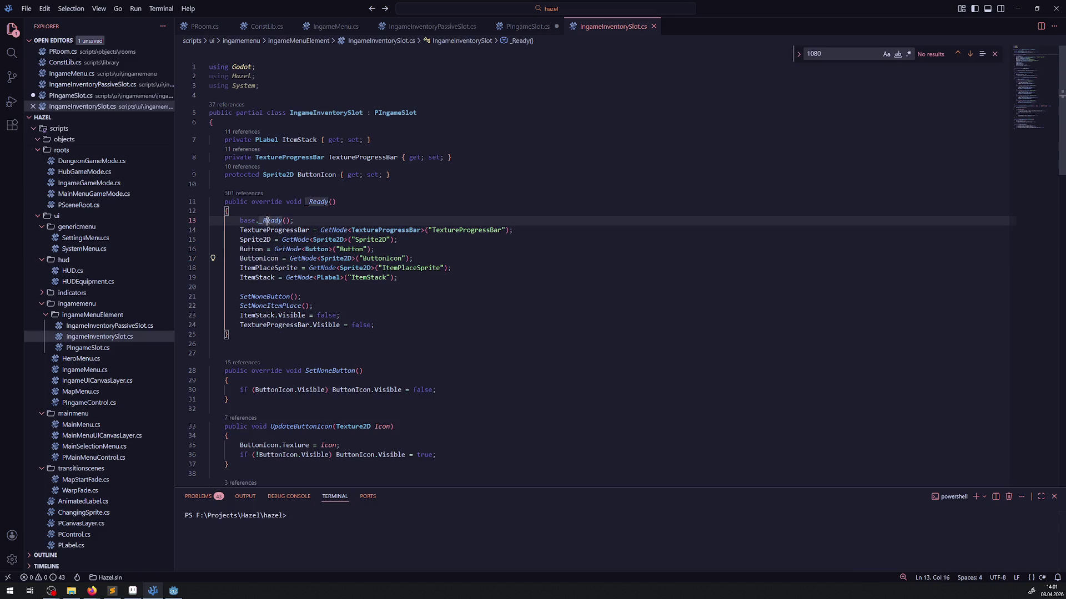
right_click(269, 222)
click(295, 228)
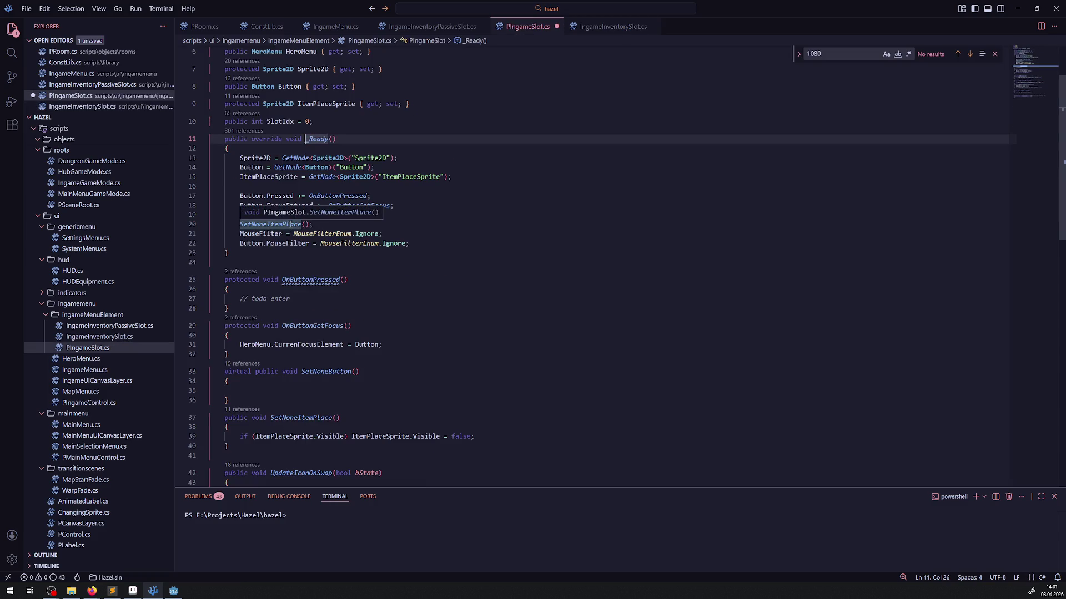
click(391, 251)
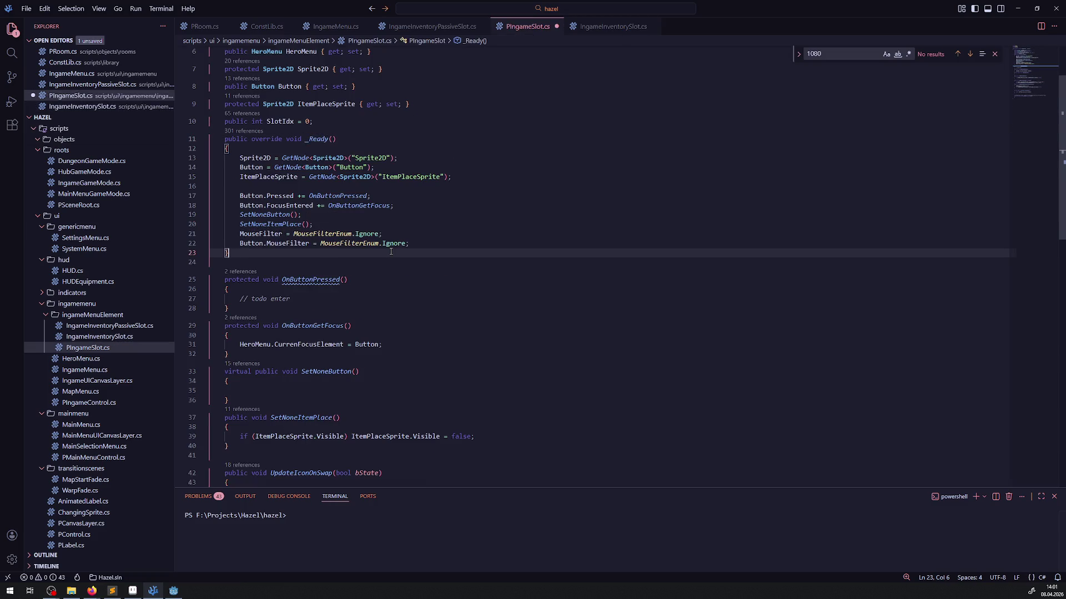
key(alt+Left)
key(alt+Left)
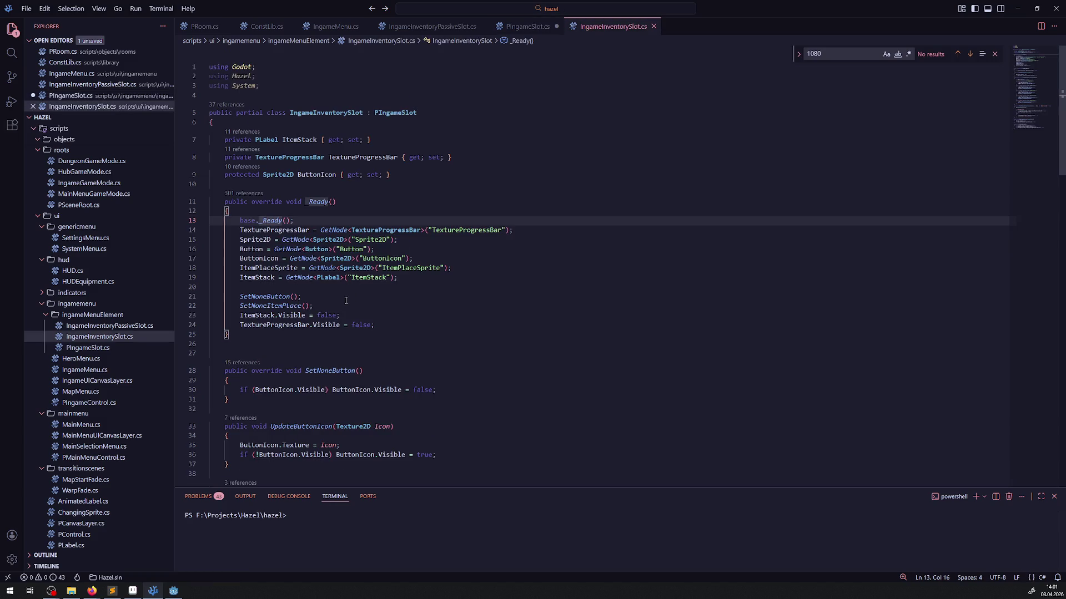
key(alt+Right)
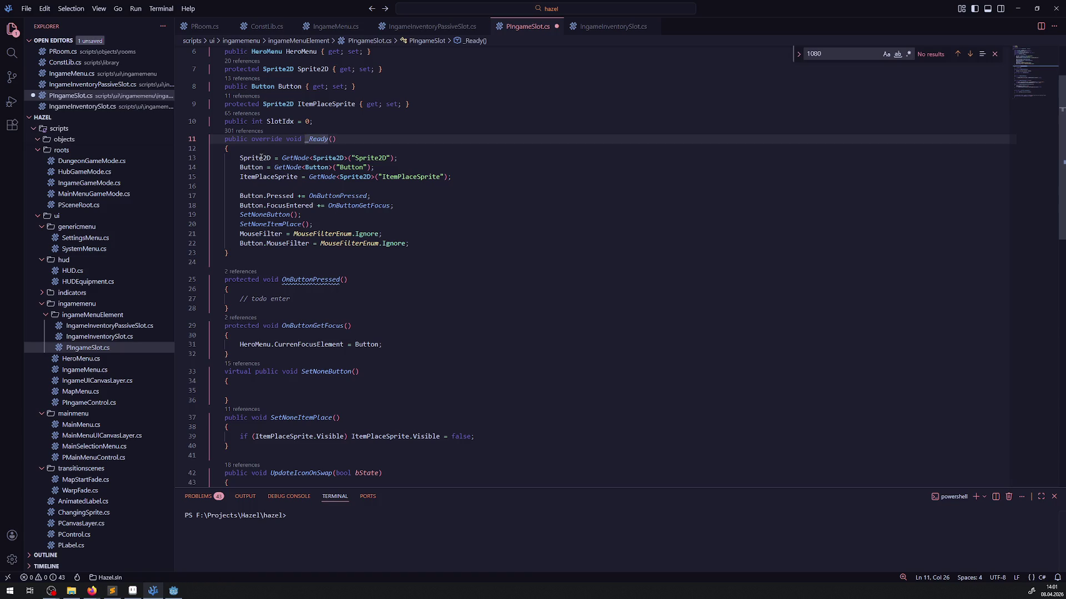
key(alt+Left)
click(453, 32)
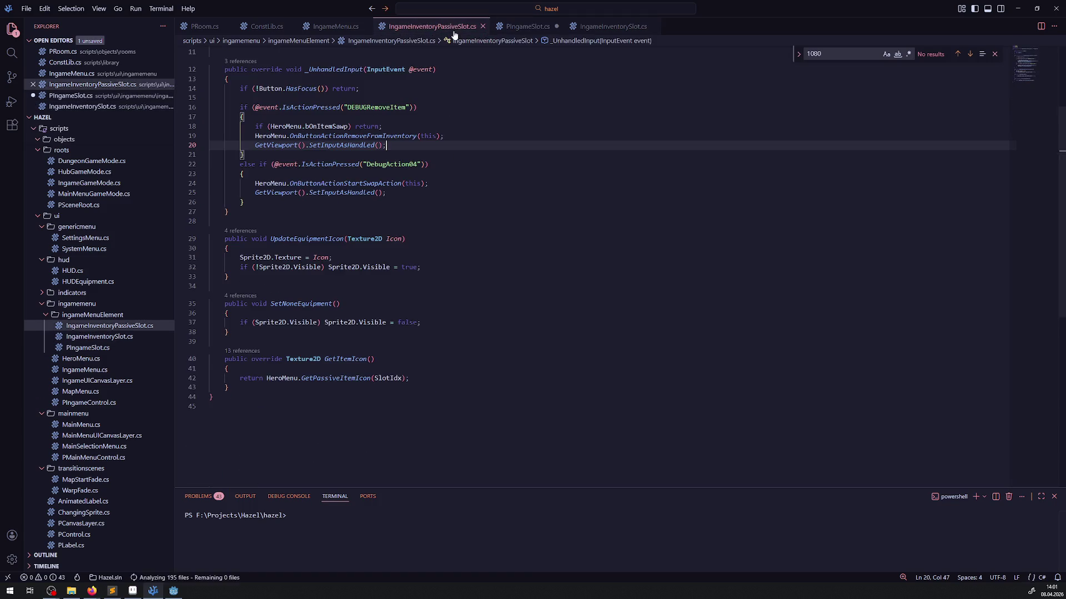
scroll(402, 276, up, 3)
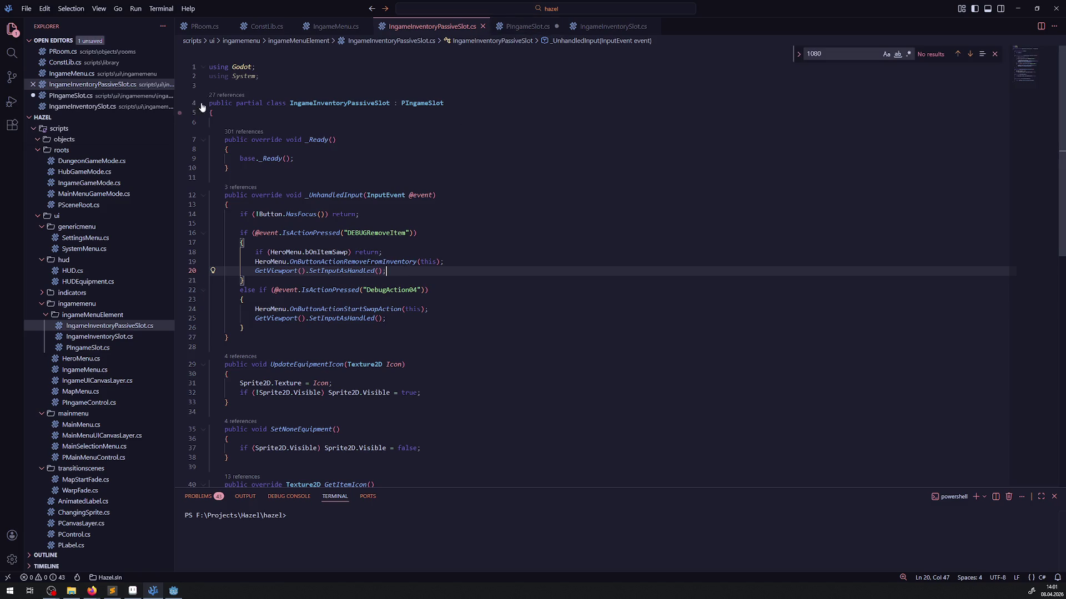
click(527, 27)
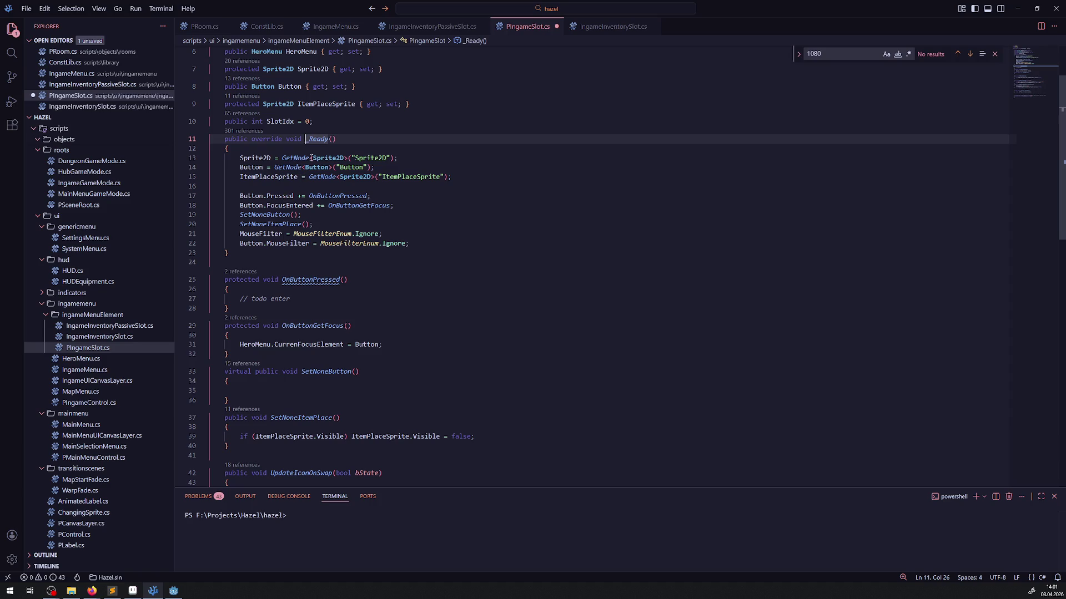
key(Down)
key(Down)
key(Down)
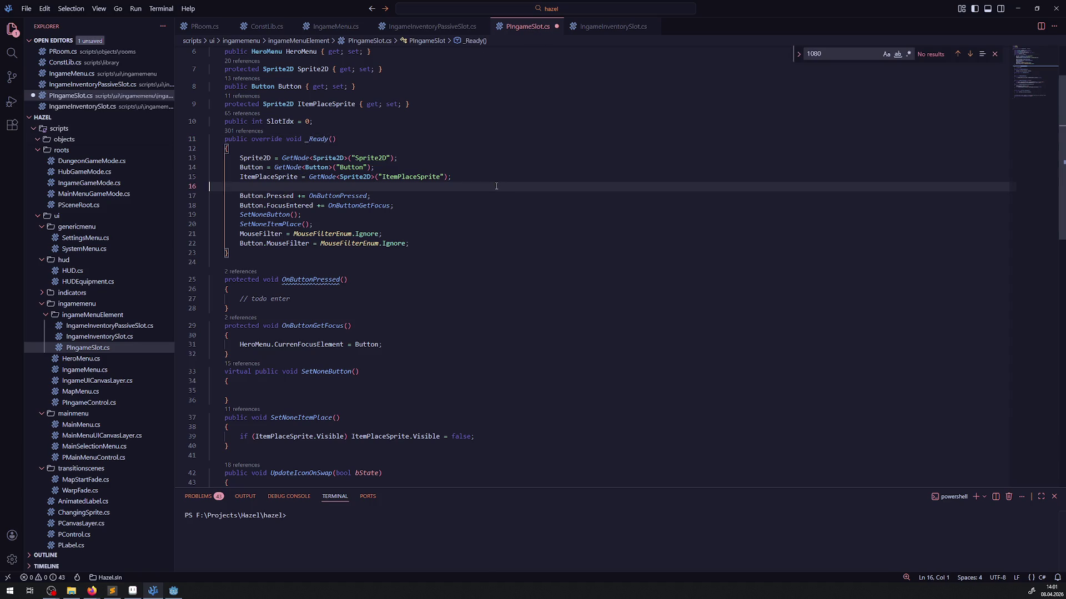
key(ctrl+s)
Check PIngameSlot's Sprite2D lookup and select the duplicate Sprite2D line in IngameInventorySlot.cs.
click(609, 25)
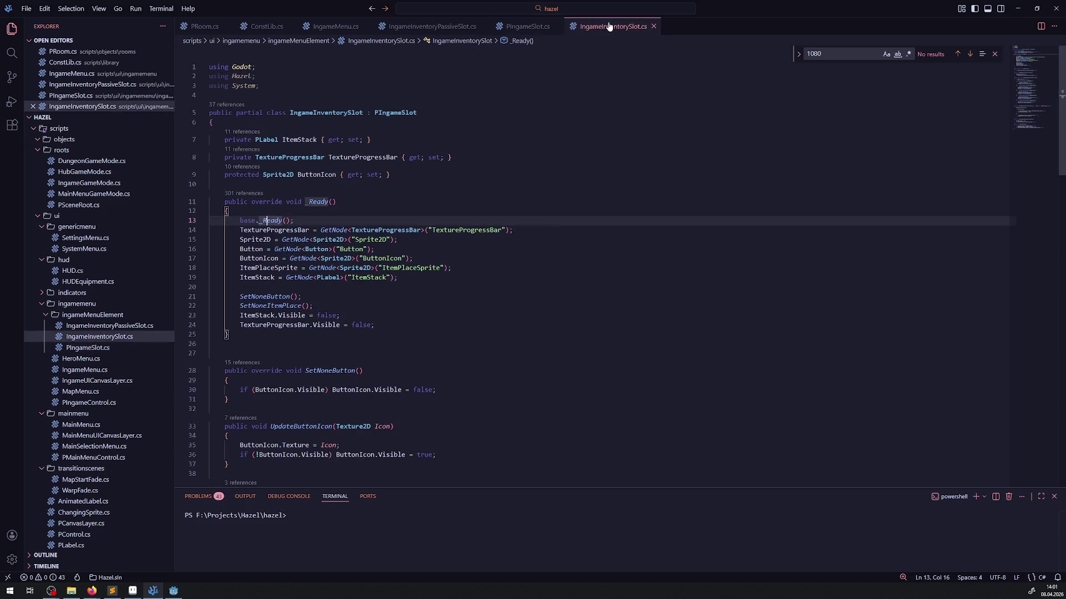
click(525, 34)
click(236, 160)
click(611, 26)
drag(235, 241, 398, 240)
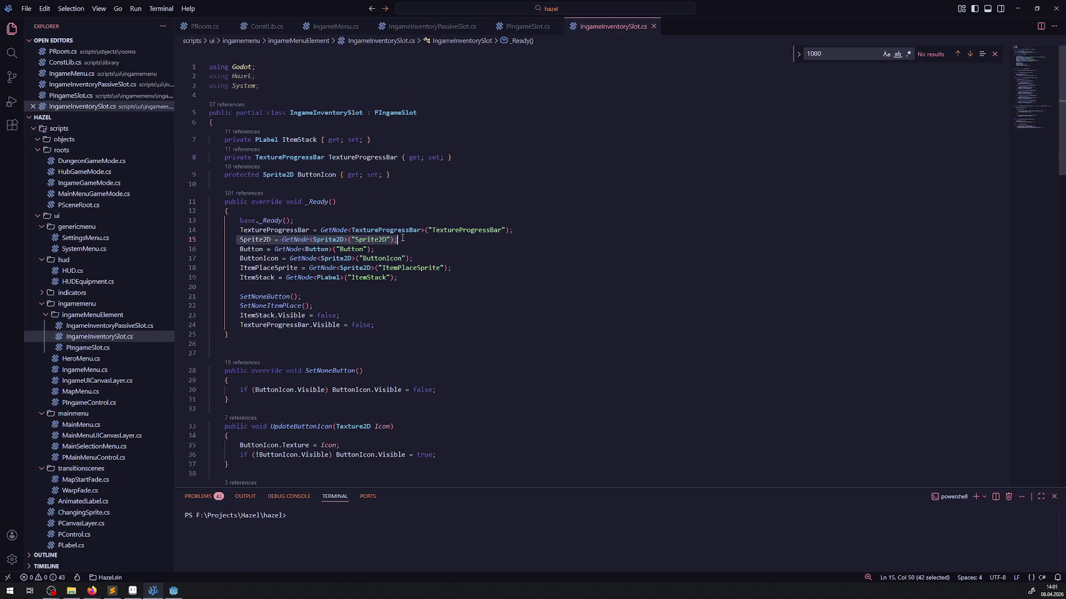
Delete the duplicate Sprite2D and Button lookups from IngameInventorySlot's _Ready.
key(Delete)
key(Delete)
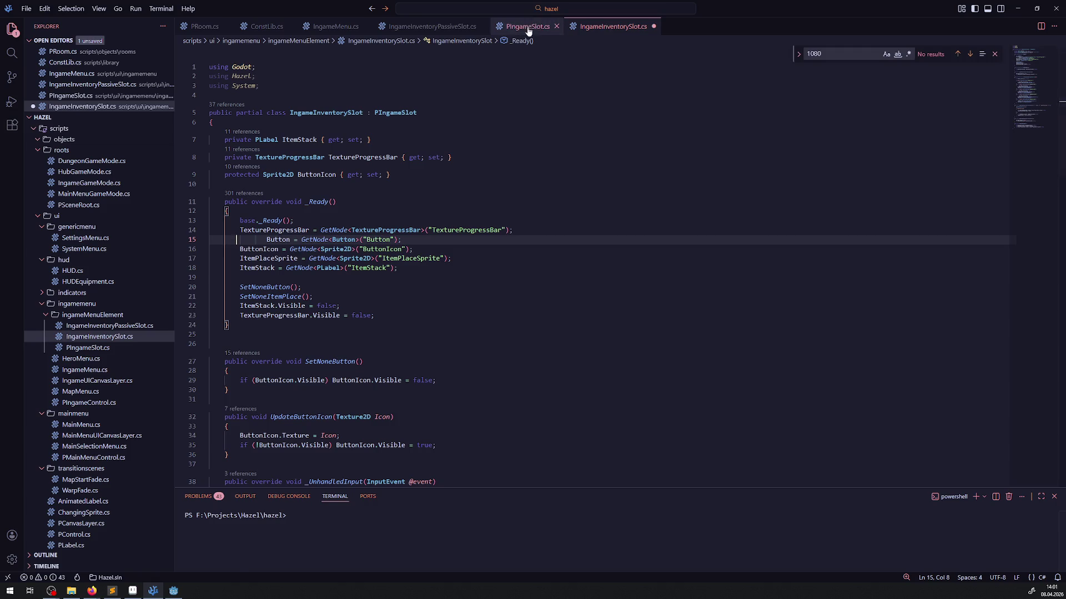
click(533, 26)
click(611, 34)
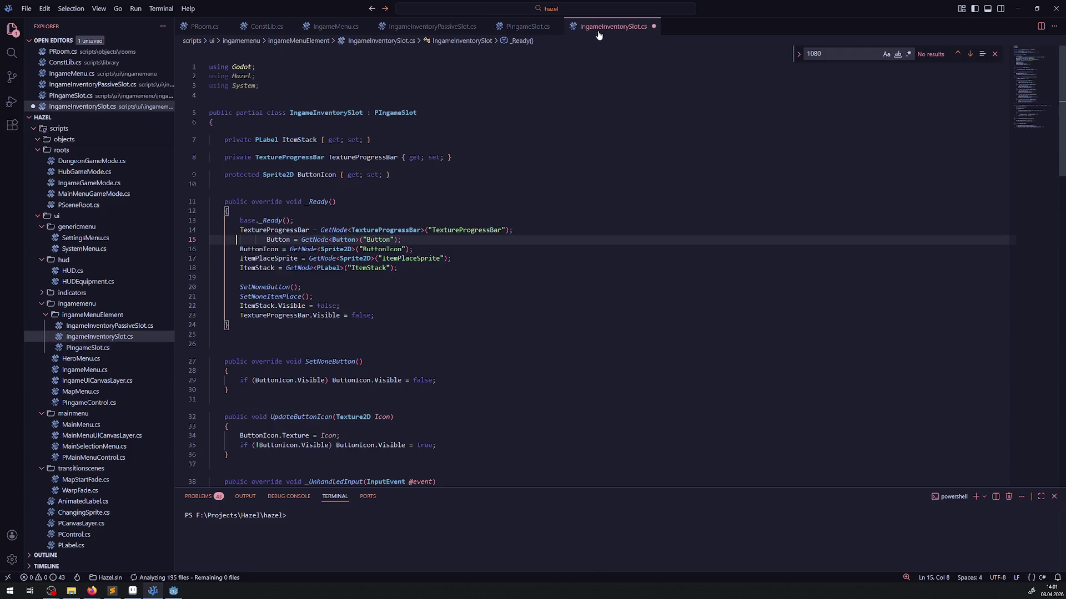
click(259, 240)
drag(260, 239, 401, 240)
key(Delete)
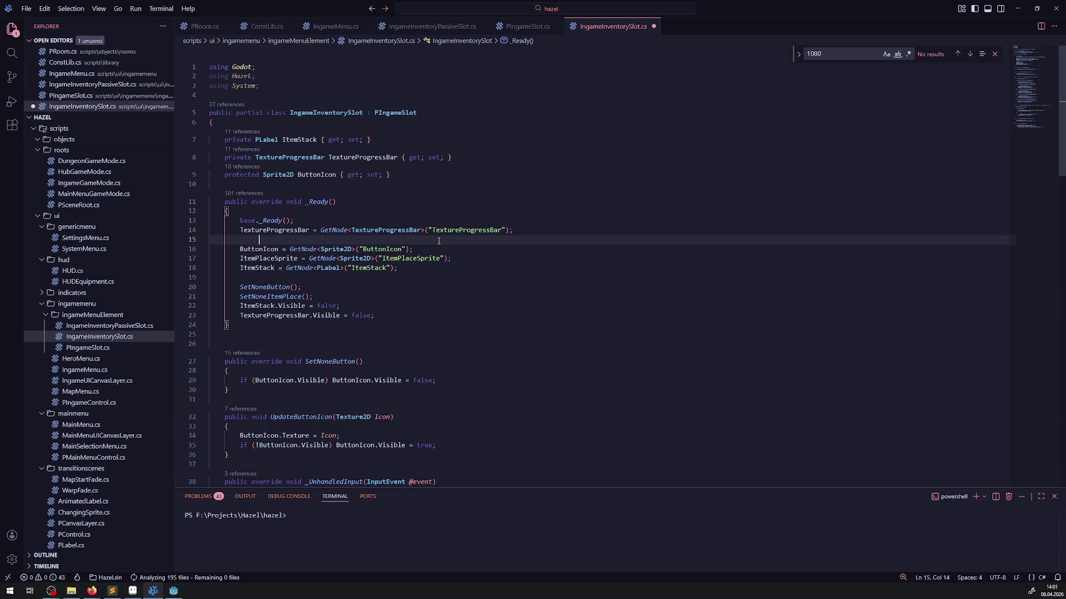
Delete the duplicate ItemPlaceSprite lookup and the SetNoneButton and SetNoneItemPlace calls.
click(517, 27)
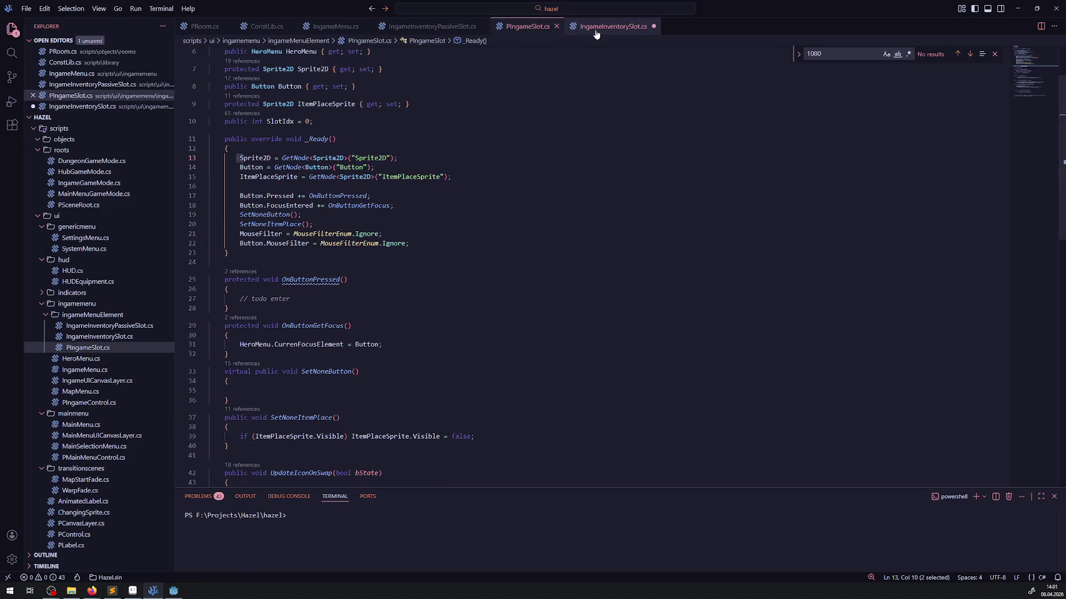
click(595, 31)
drag(232, 259, 466, 259)
key(Delete)
click(527, 26)
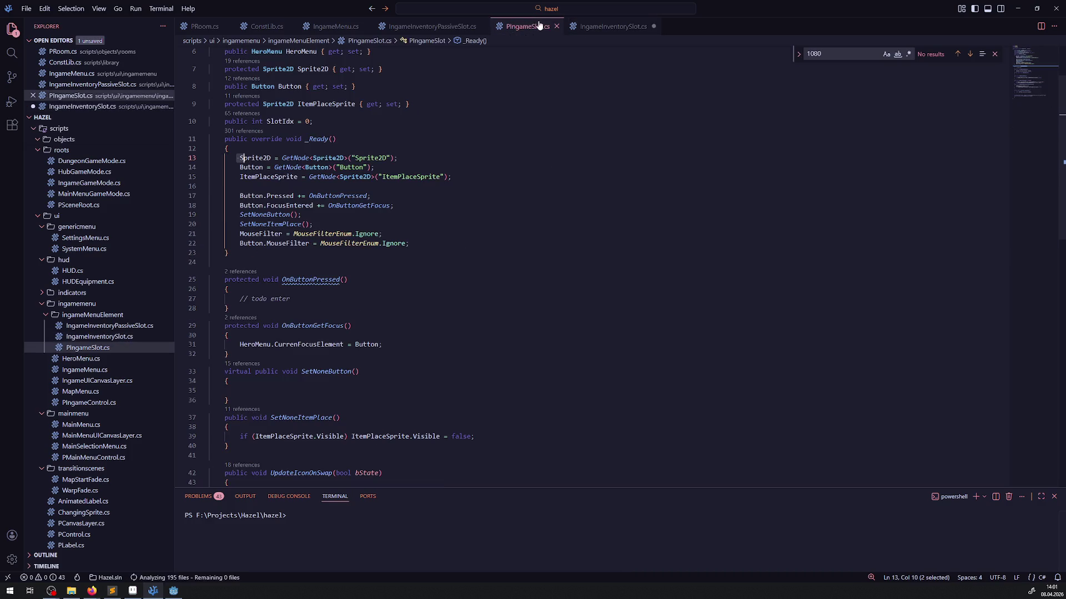
click(594, 28)
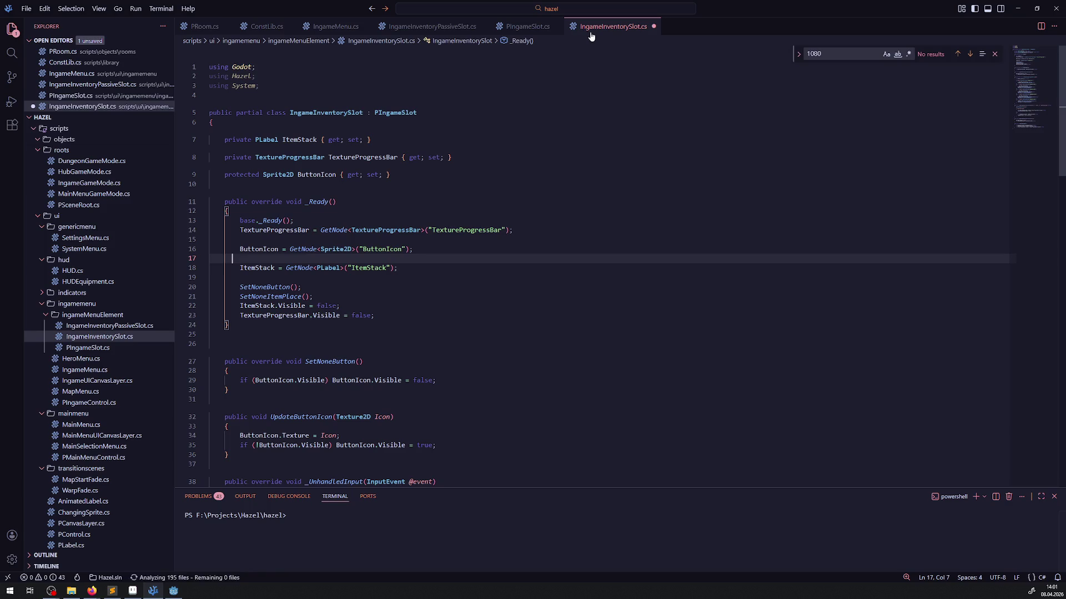
click(525, 29)
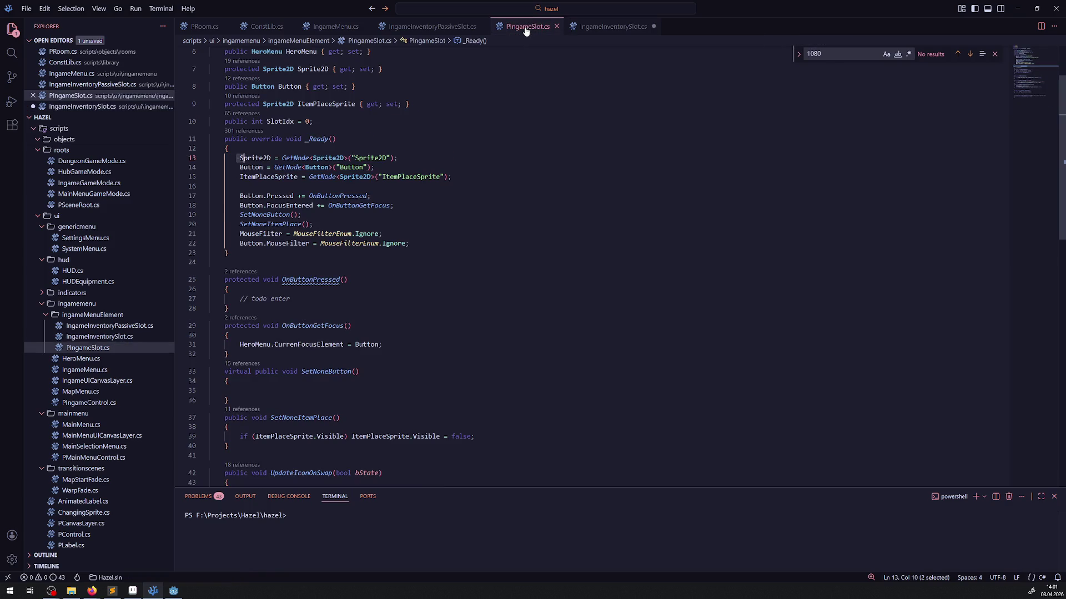
click(607, 31)
drag(321, 296, 211, 287)
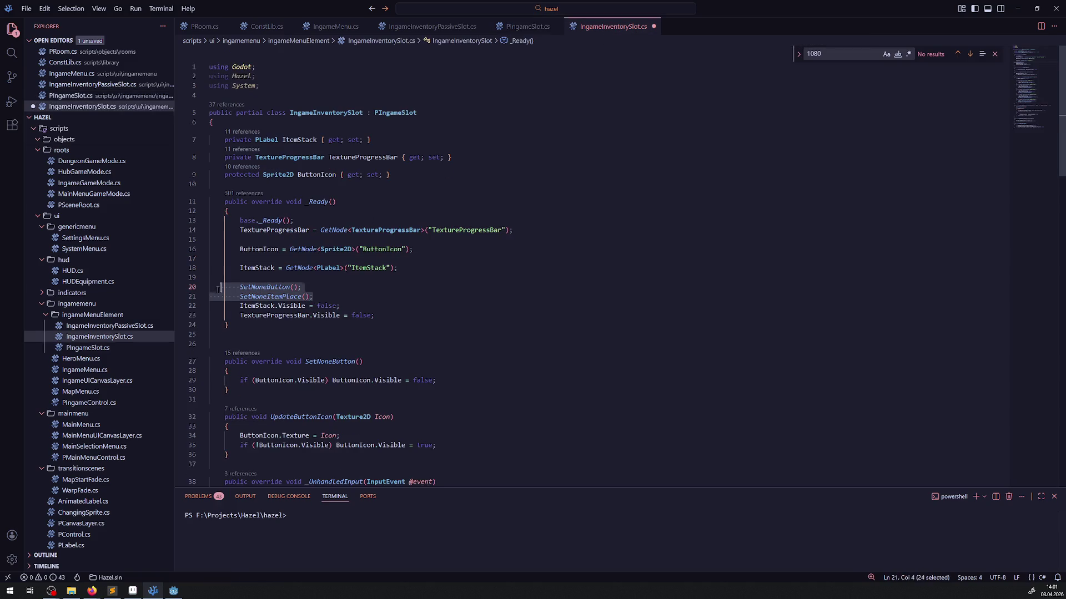
key(Delete)
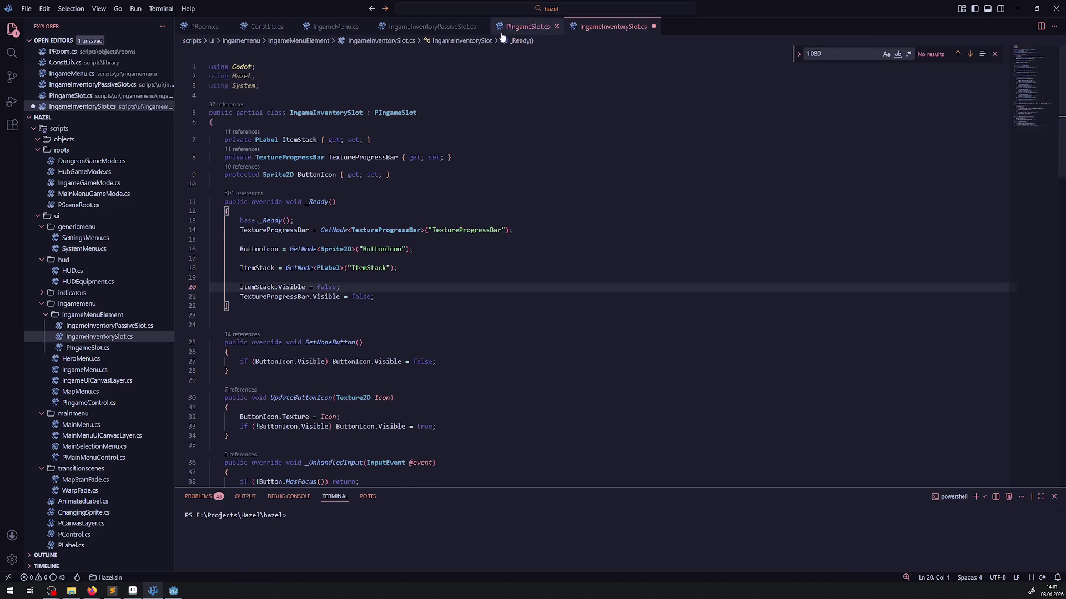
Remove the leftover blank lines inside _Ready and save the script.
click(519, 32)
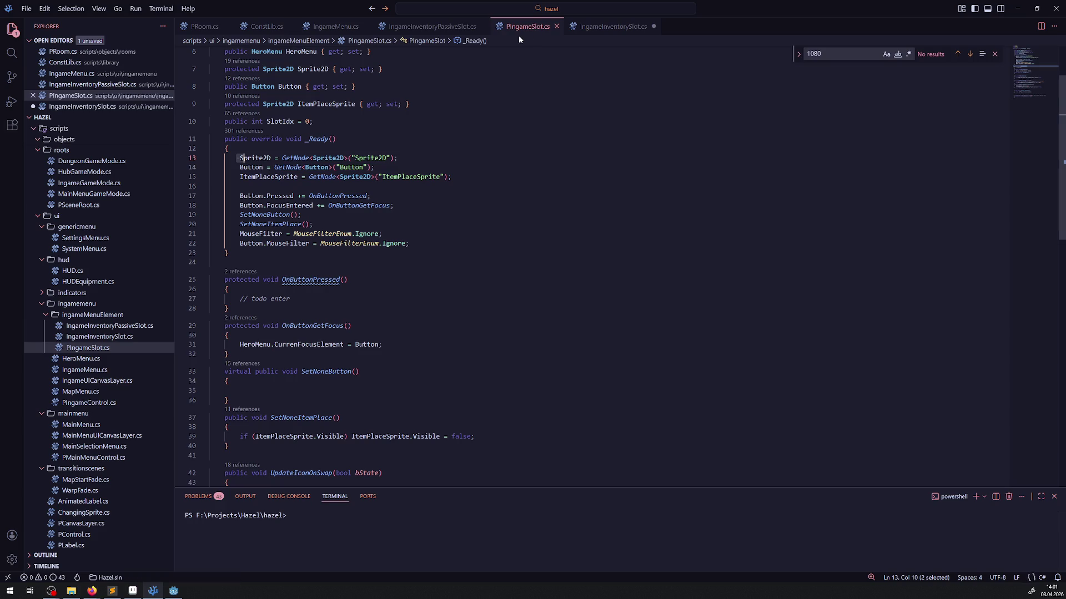
click(590, 30)
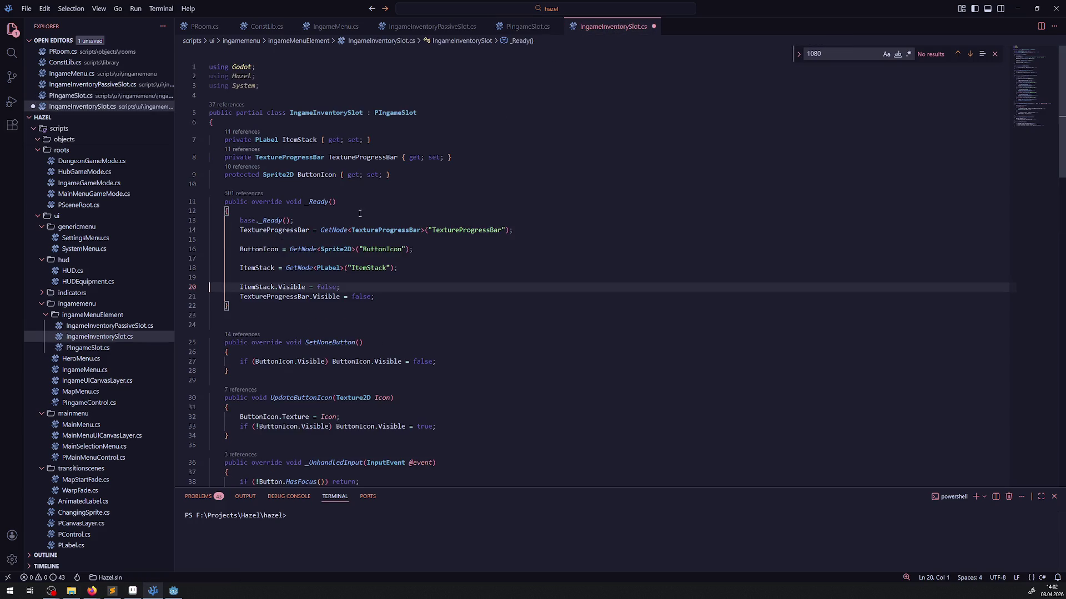
click(258, 260)
key(BackSpace)
click(252, 240)
key(BackSpace)
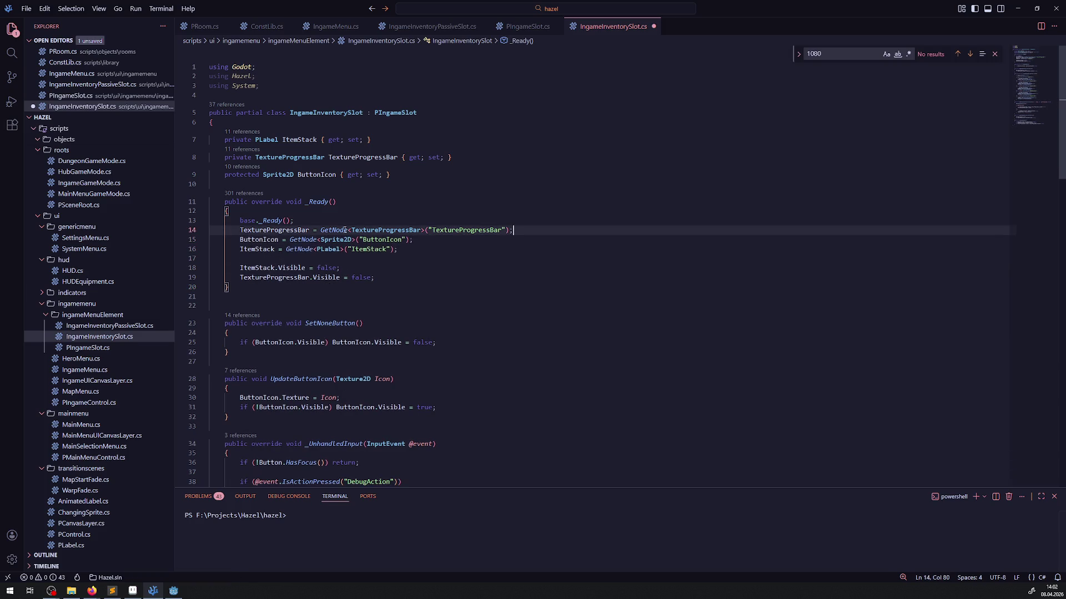
click(430, 265)
key(ctrl+s)
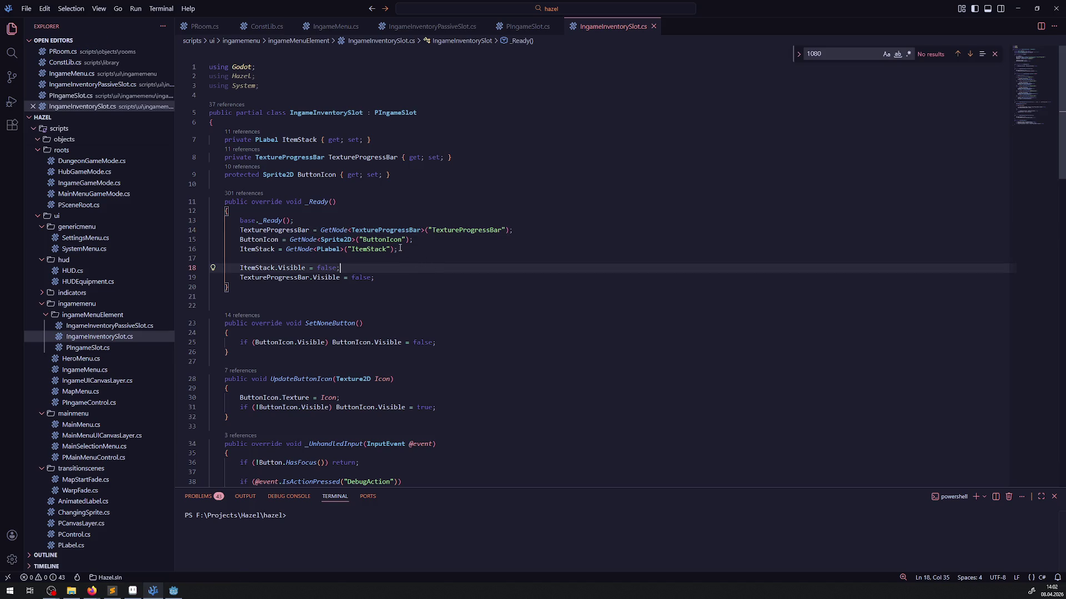
Move the three GetNode assignments above base._Ready(), save, and rebuild the .NET project in Godot.
drag(408, 249, 188, 231)
key(ctrl+c)
key(BackSpace)
click(266, 211)
key(ctrl+v)
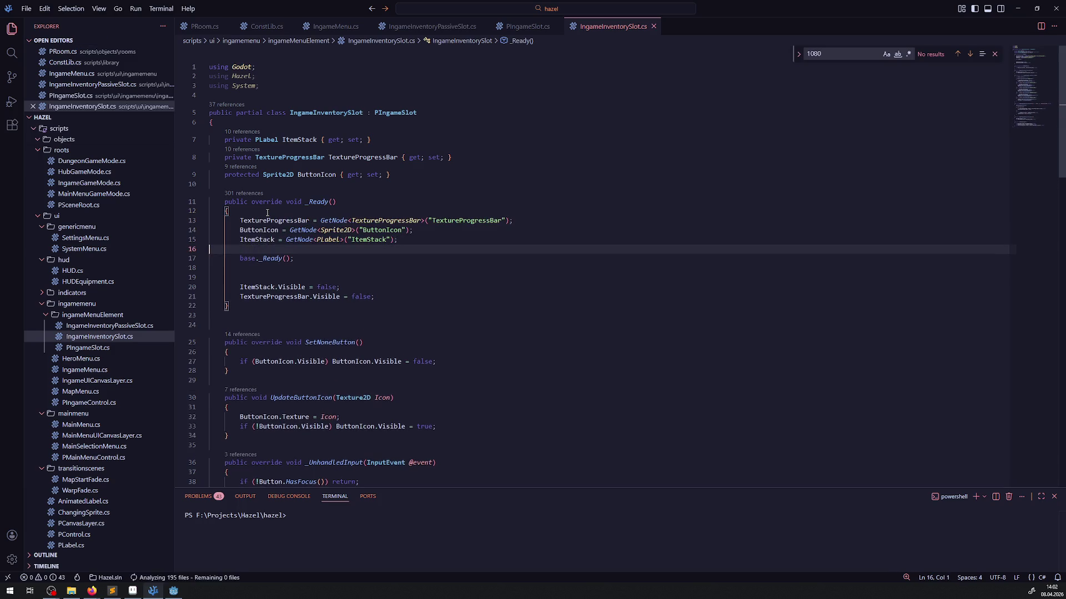
click(255, 271)
key(BackSpace)
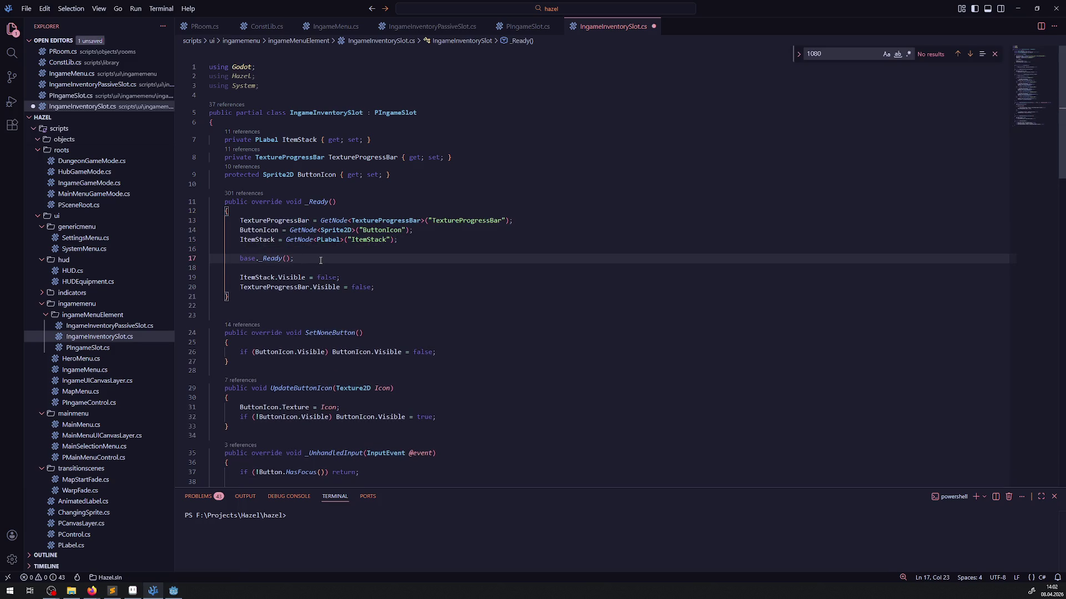
key(ctrl+s)
click(173, 591)
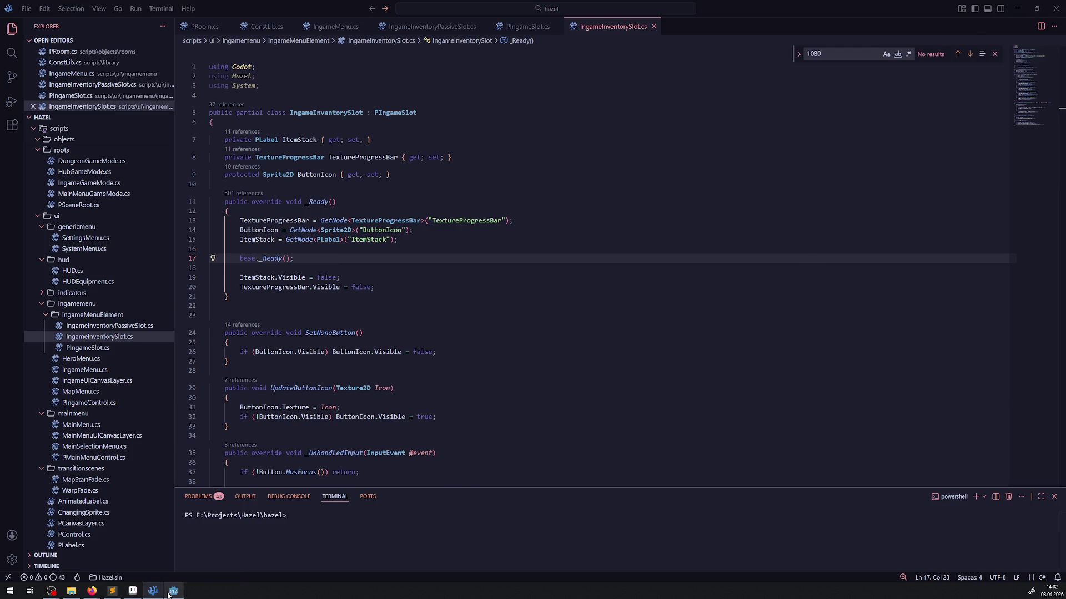
click(930, 20)
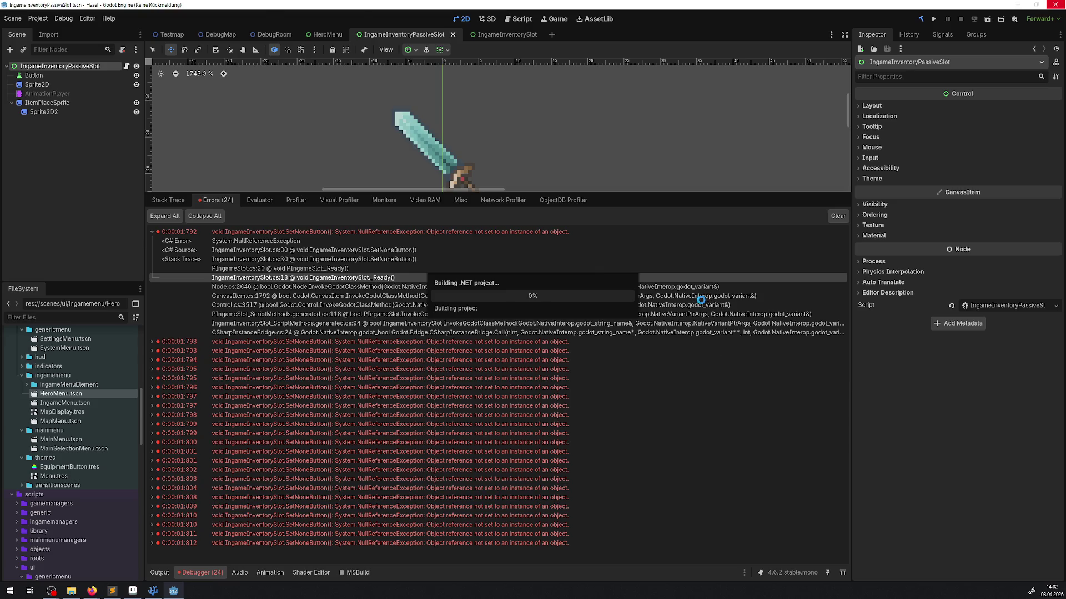
Clear the old NullReferenceException errors from the Debugger and launch the game to playtest the fix.
click(844, 220)
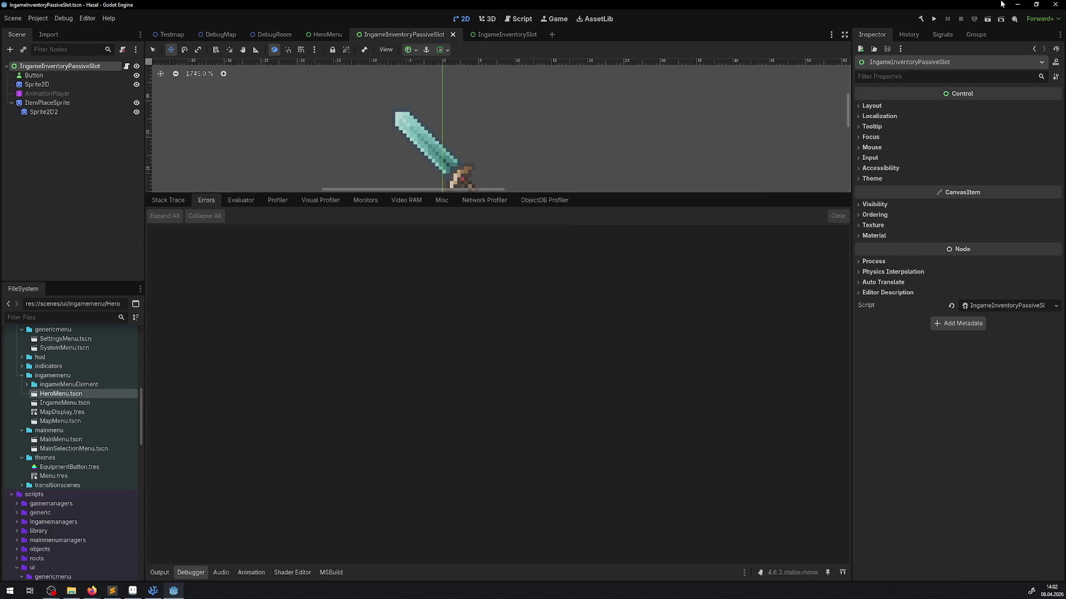
click(934, 19)
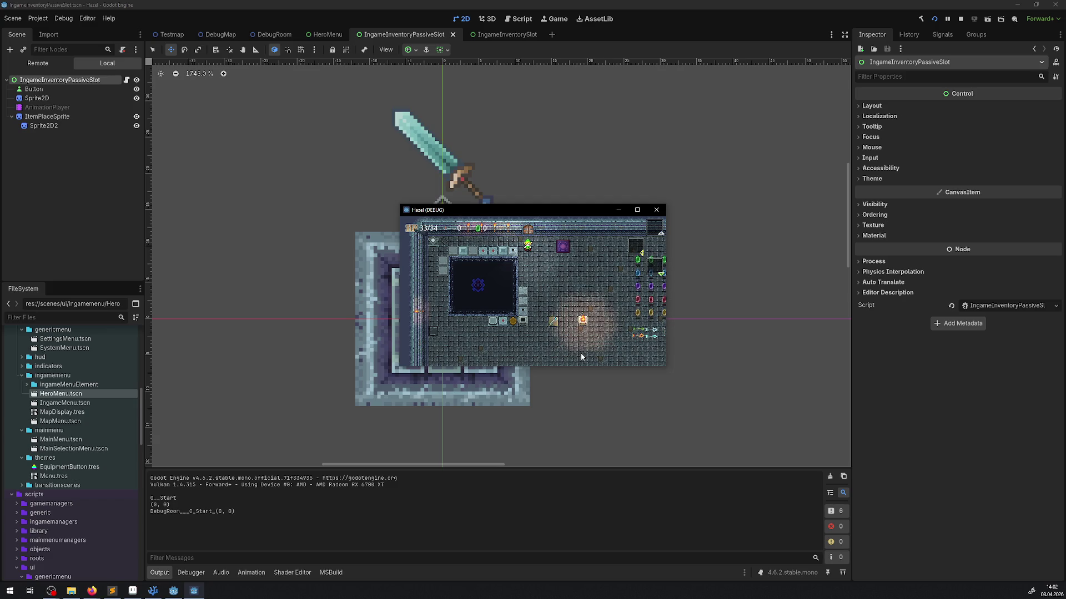
Open the hero inventory, arrow through every slot in both panels, then close it.
key(Escape)
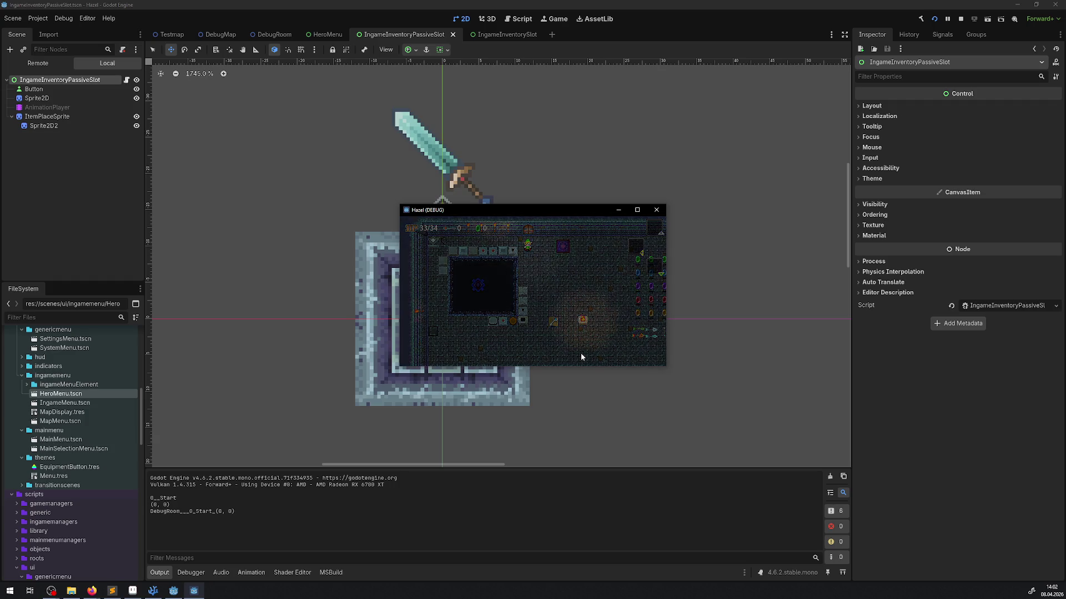
key(Right)
key(Right)
key(Right)
key(Down)
key(Down)
key(Left)
key(Left)
key(Left)
key(Left)
key(Left)
key(Right)
key(Right)
key(Right)
key(Up)
key(Right)
key(Right)
key(Right)
key(Down)
key(Left)
key(Left)
key(Left)
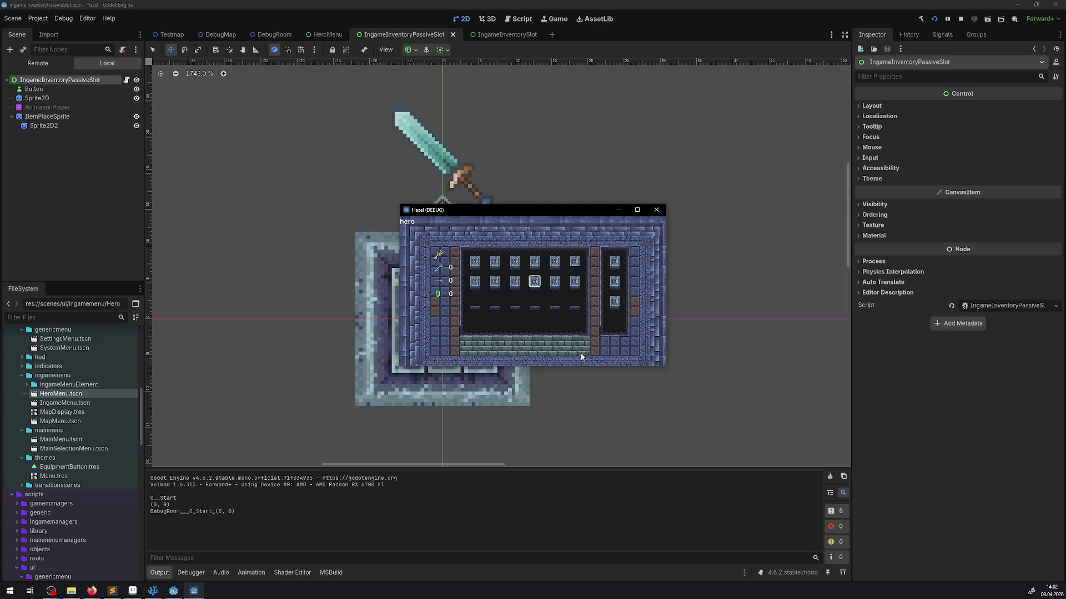
key(Escape)
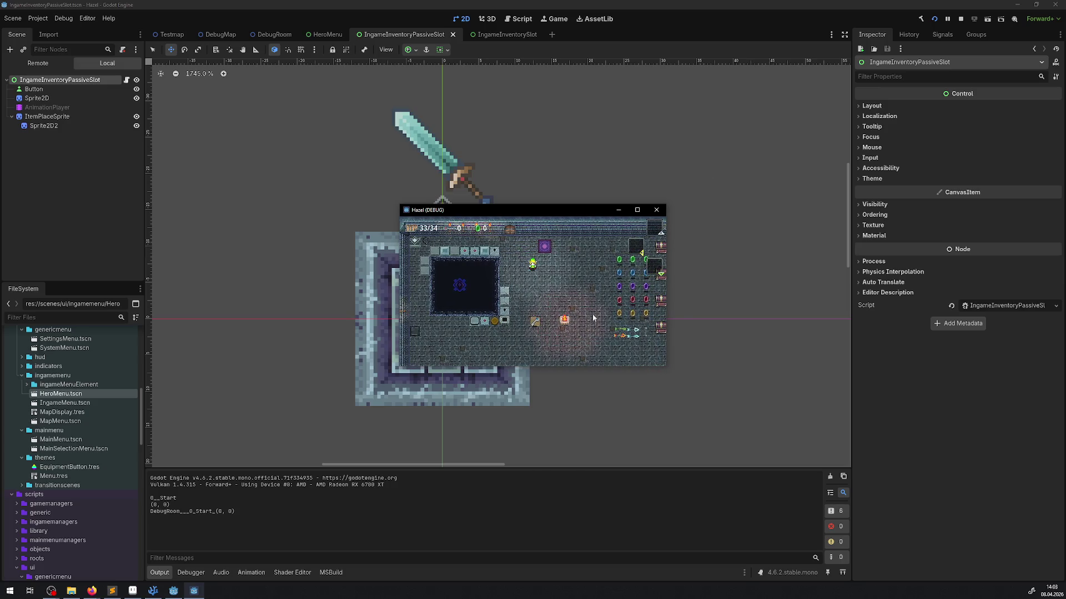
Set the display resolution to 2560x1440 on the system menu's Settings page.
key(Escape)
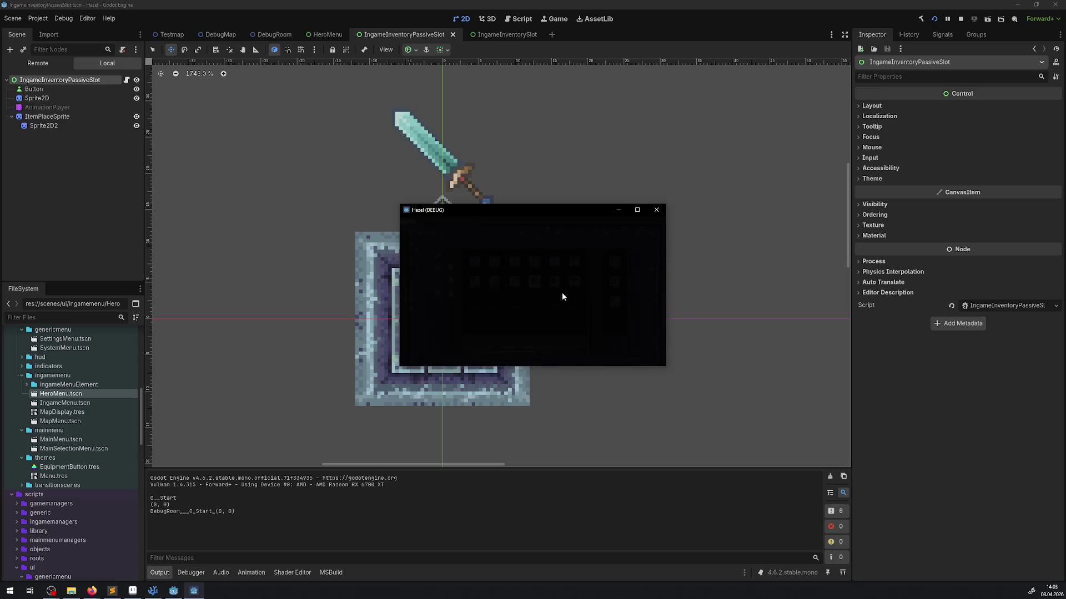
key(Left)
key(Down)
key(Return)
key(Up)
key(Right)
key(Return)
key(Down)
key(Down)
key(Return)
key(Down)
key(Return)
Resume play and walk the hero to the gem display to collect a gem.
key(Escape)
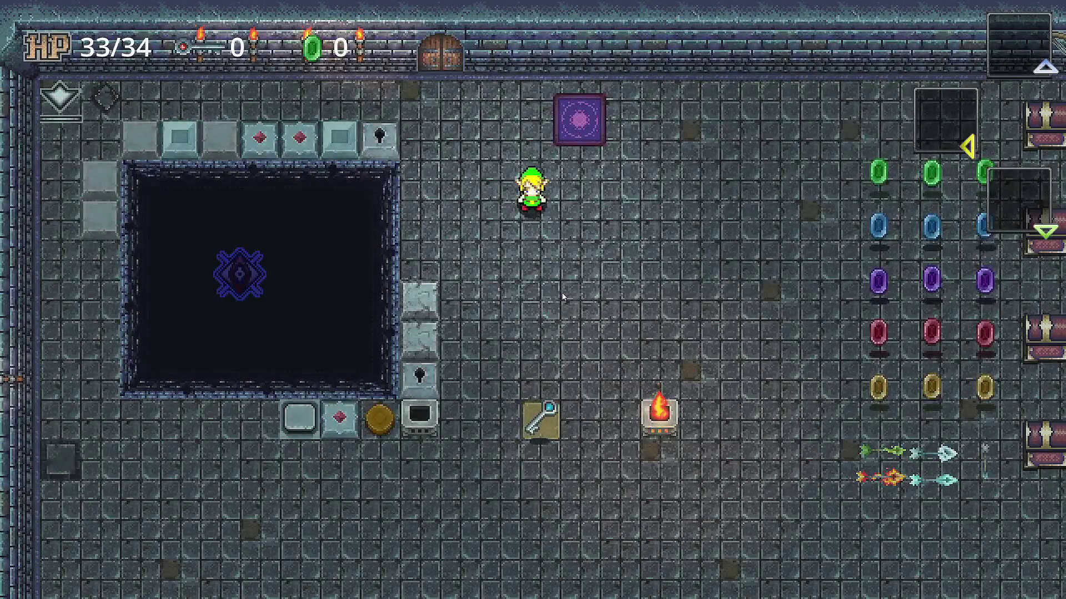
key(Escape)
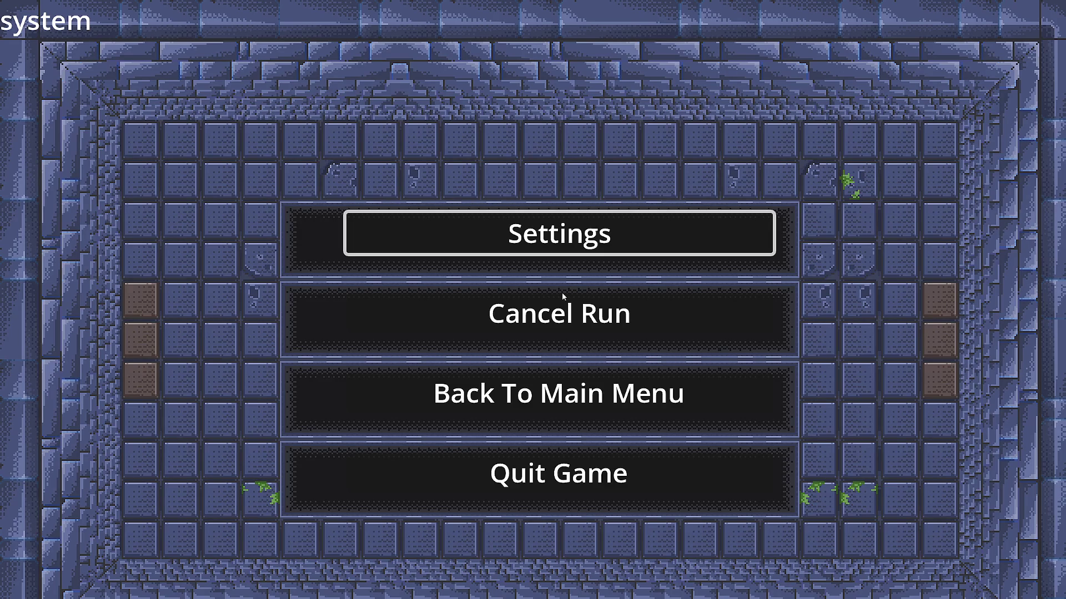
key(Escape)
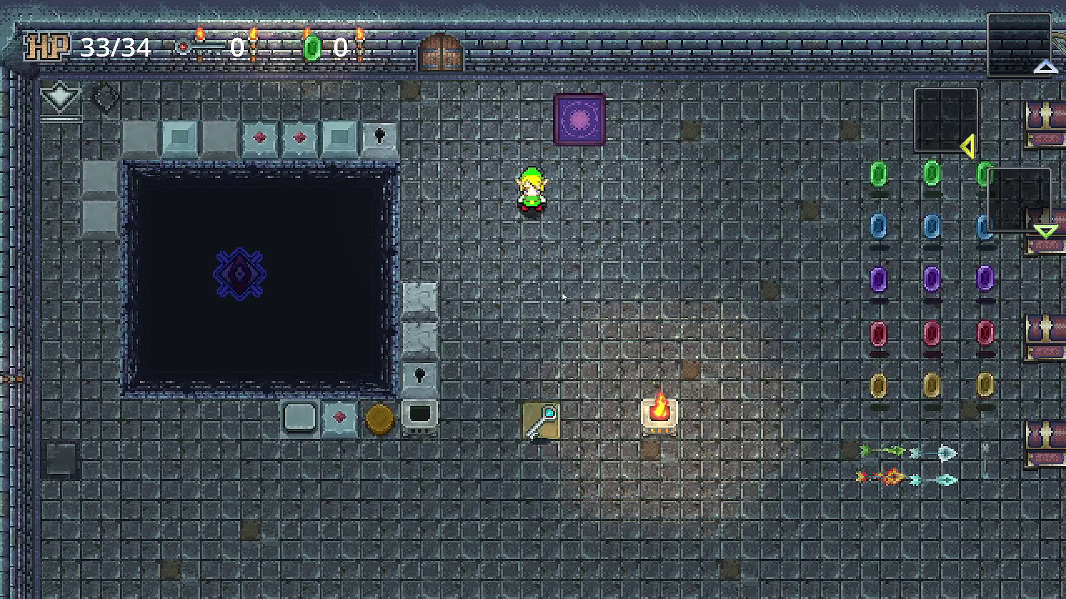
key(Down)
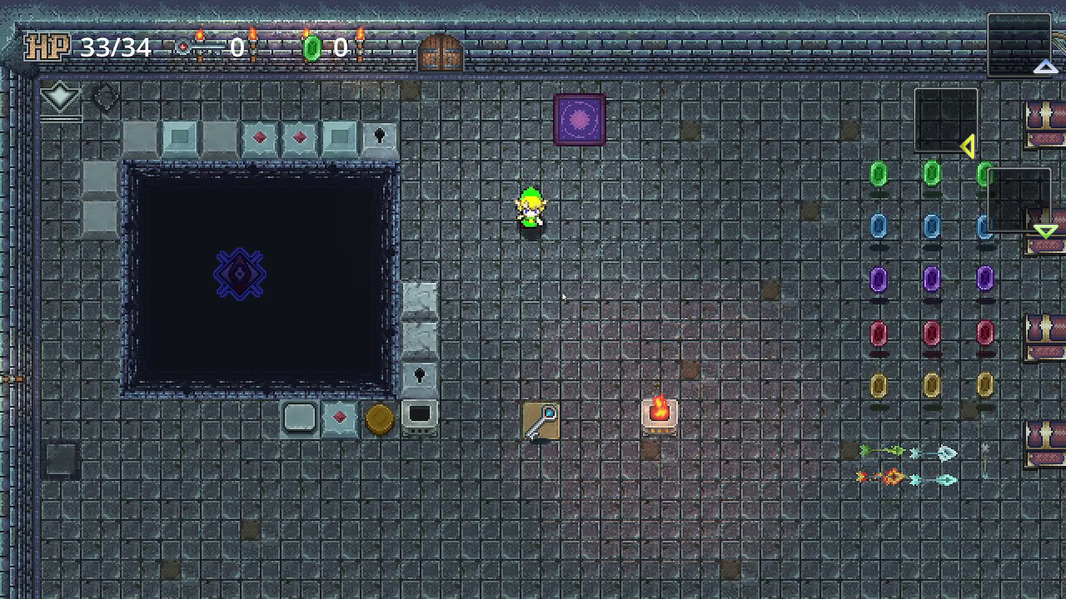
key(Right)
key(Up)
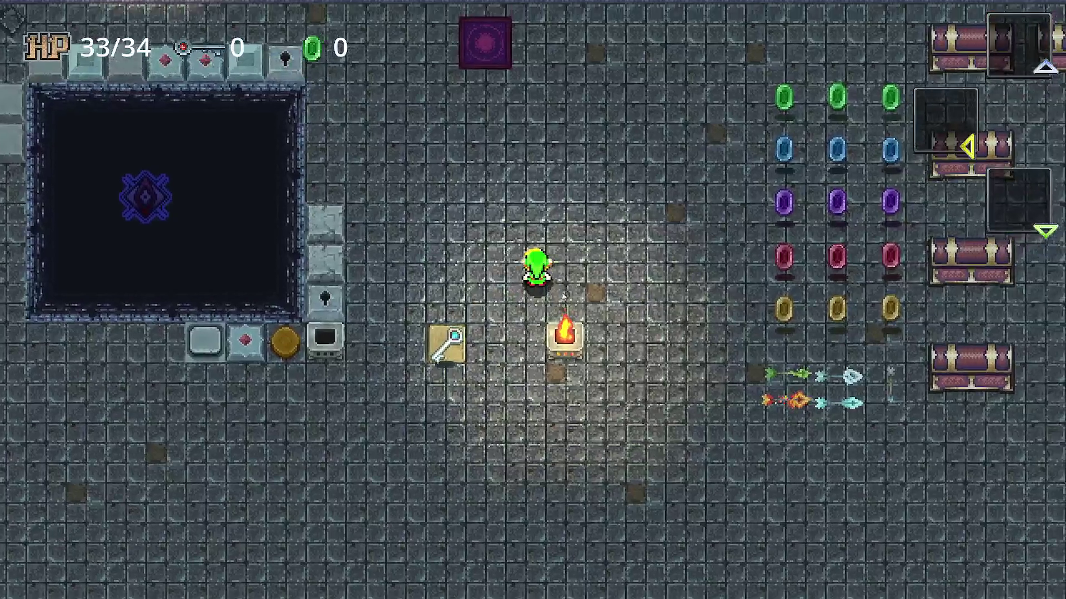
key(Right)
key(Right)
key(Left)
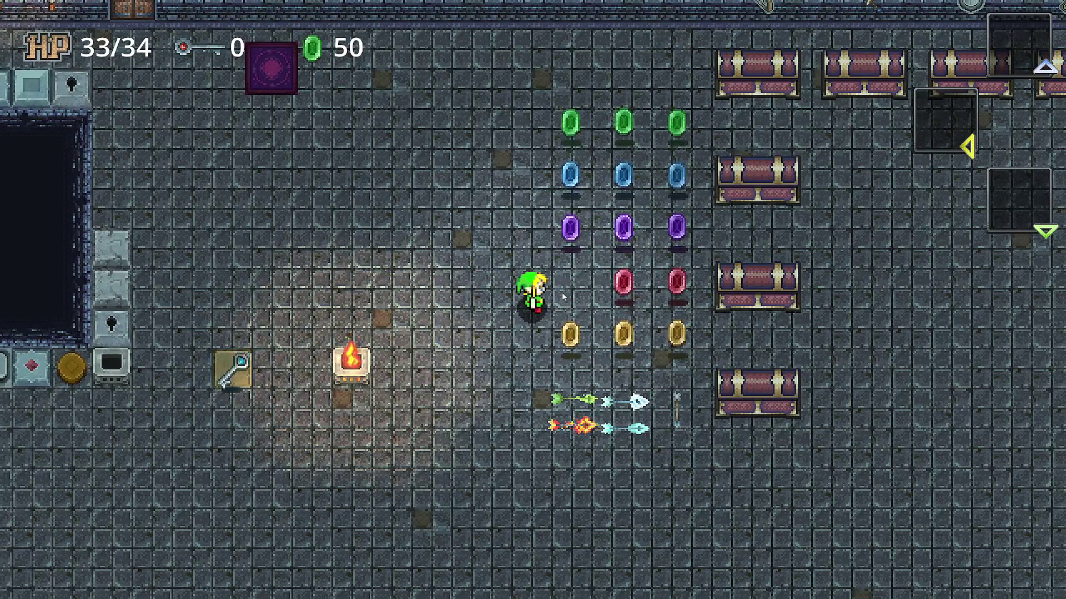
Walk the hero around the room, along the pit's lower edge, and onto the floor switch.
key(Left)
key(Up)
key(Left)
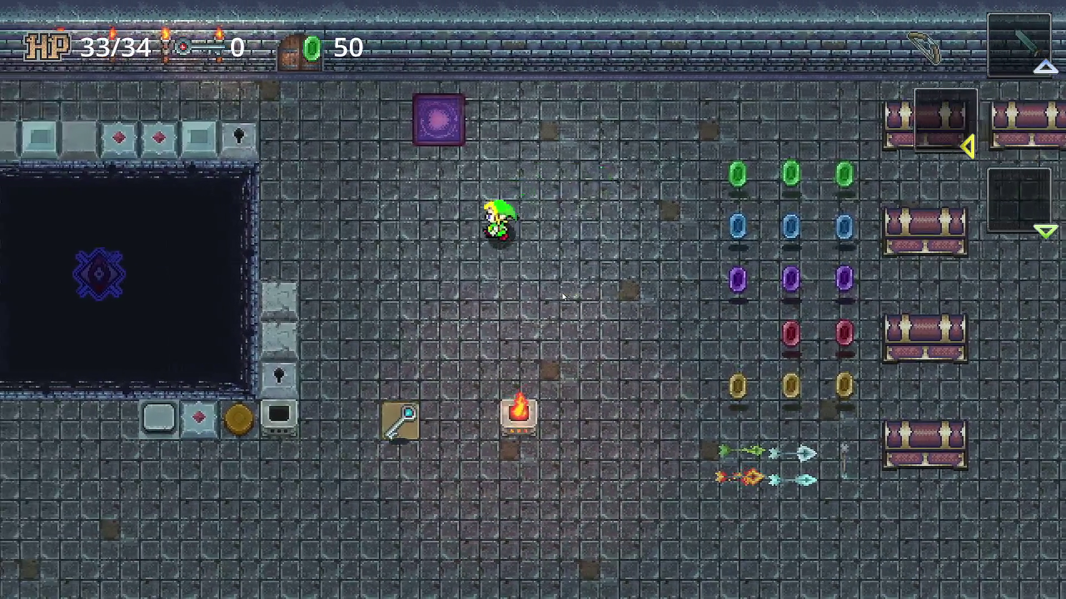
key(Down)
key(Down)
key(Right)
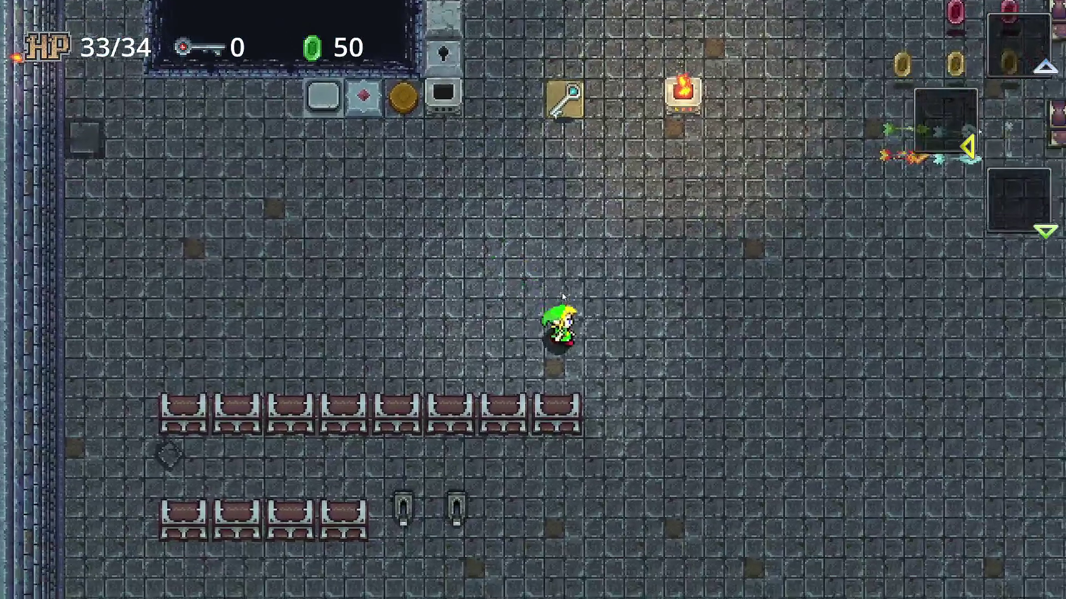
key(Down)
key(Right)
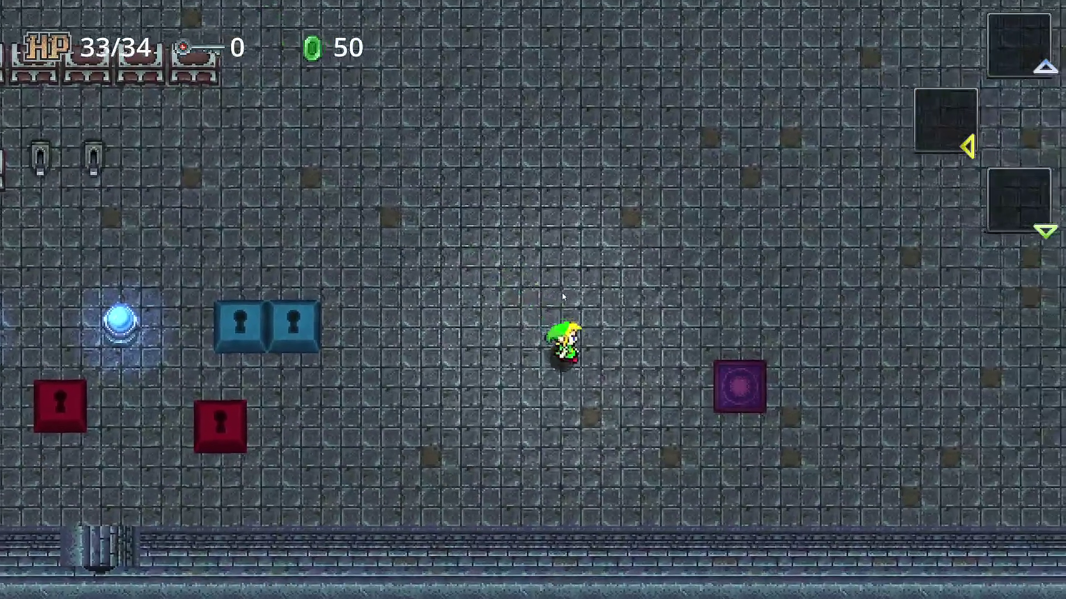
key(Right)
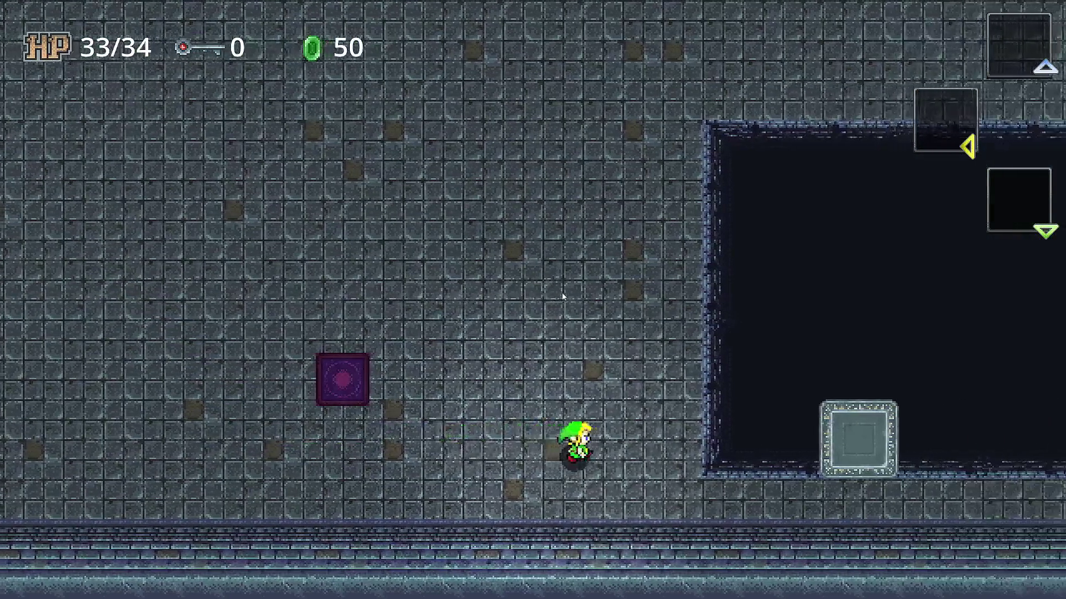
key(Down)
key(Right)
key(Left)
key(Right)
key(Right)
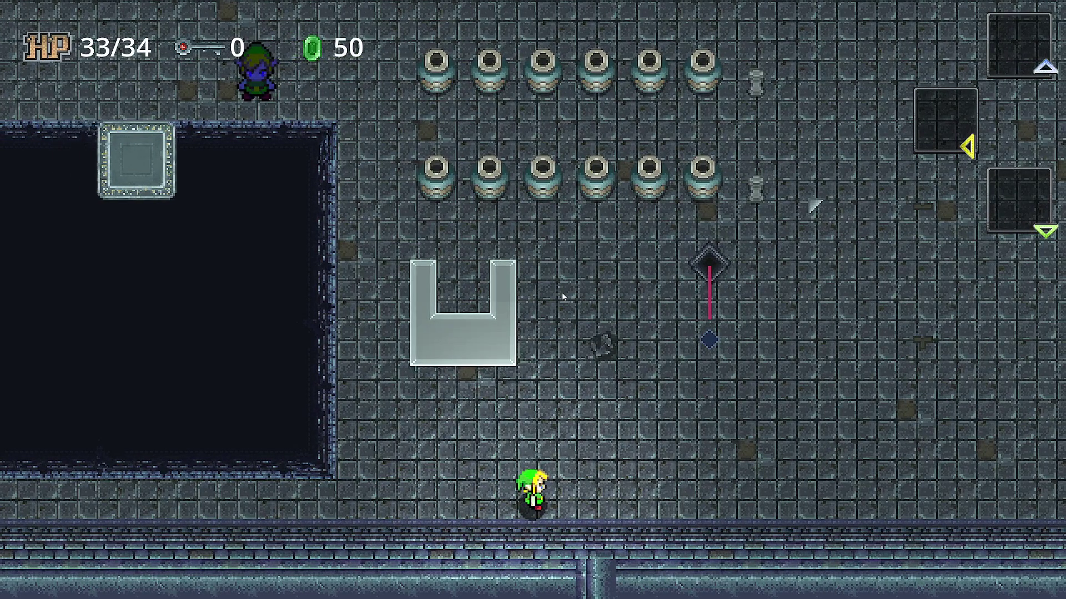
key(Up)
key(Right)
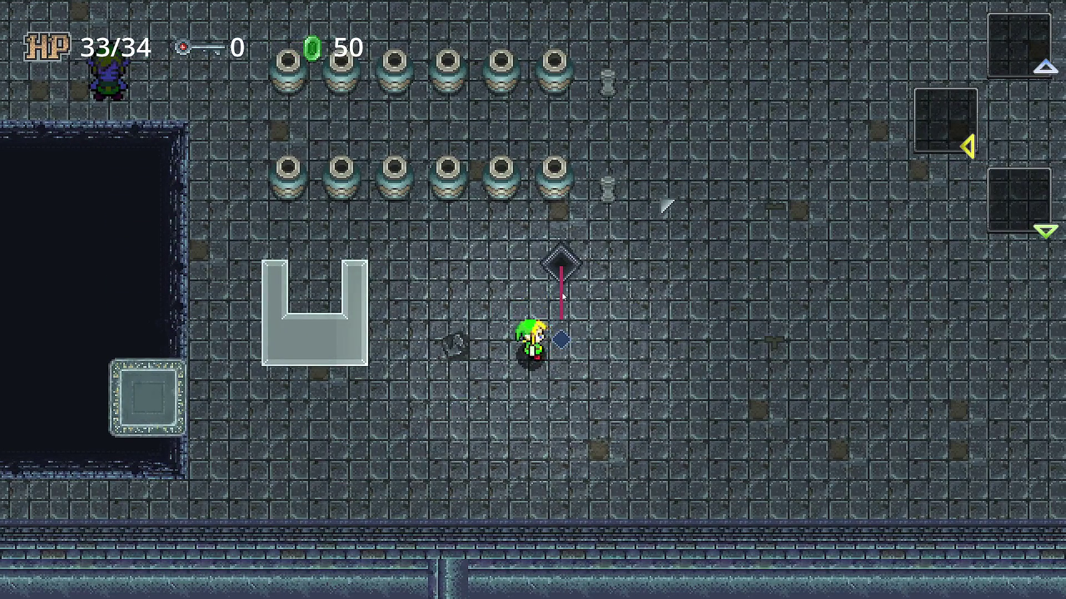
Walk the hero across the room and between the pillar rows.
key(Right)
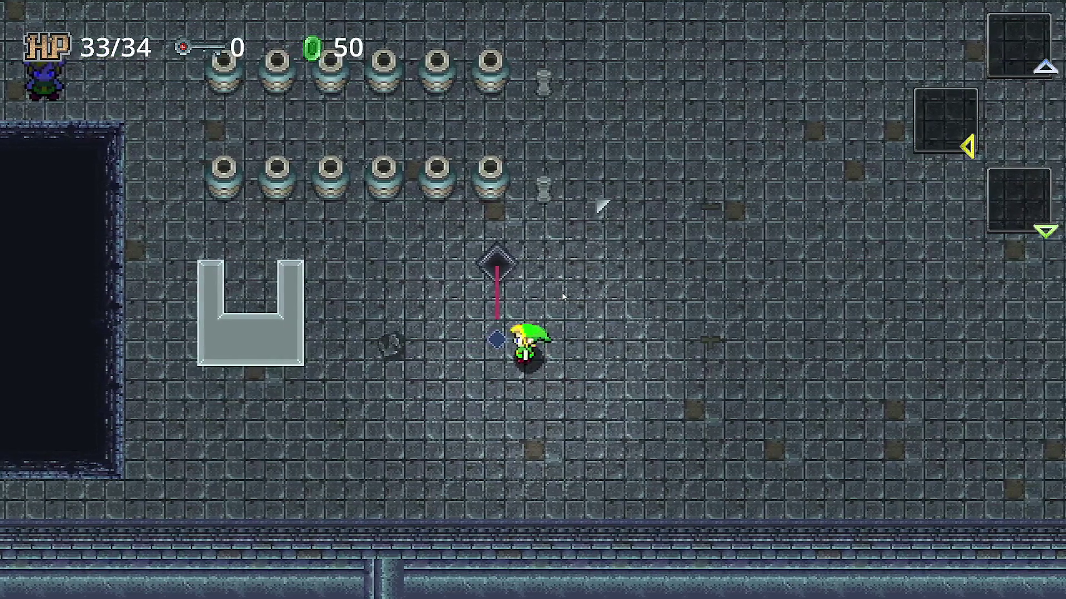
key(Up)
key(Right)
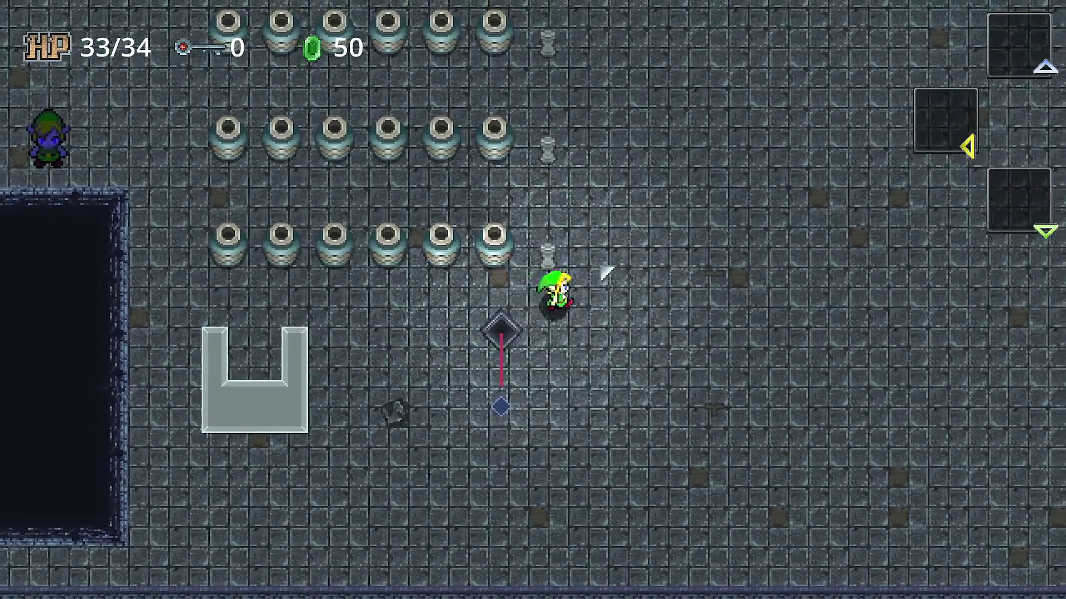
key(Left)
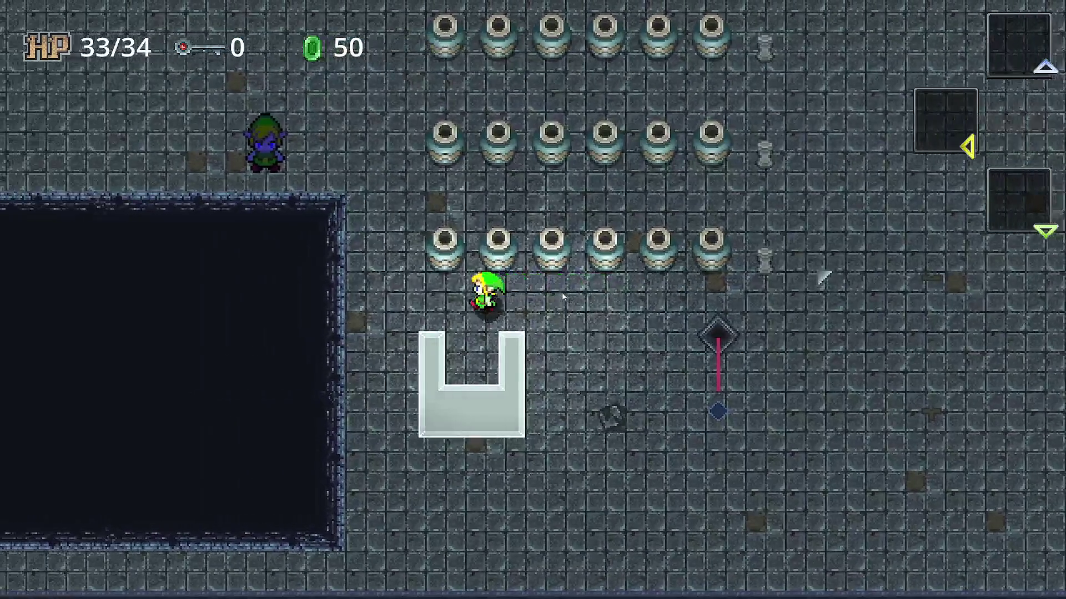
key(Up)
key(Right)
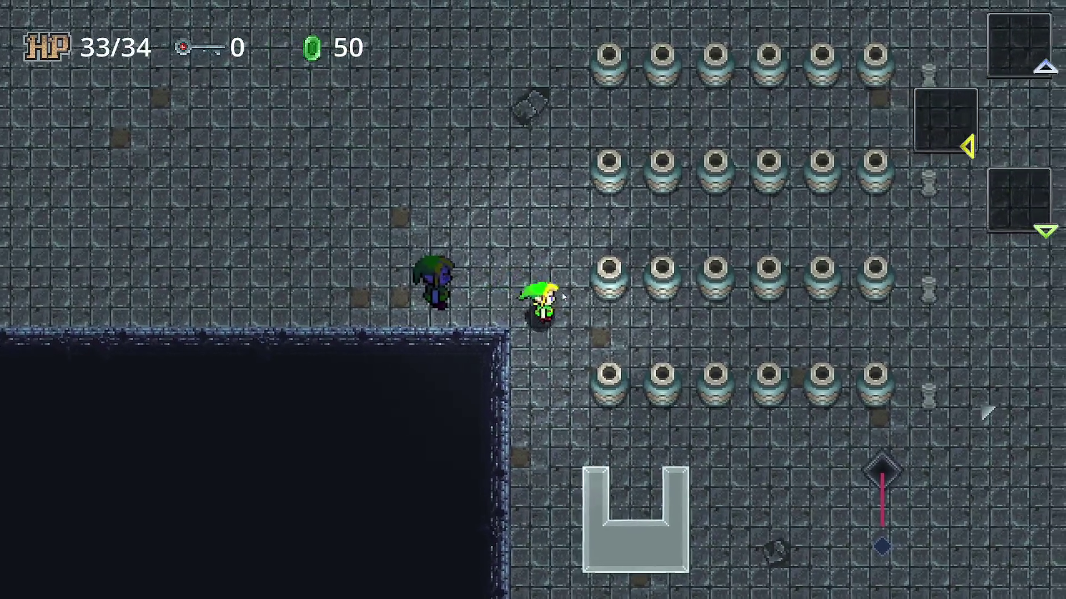
key(Left)
key(Up)
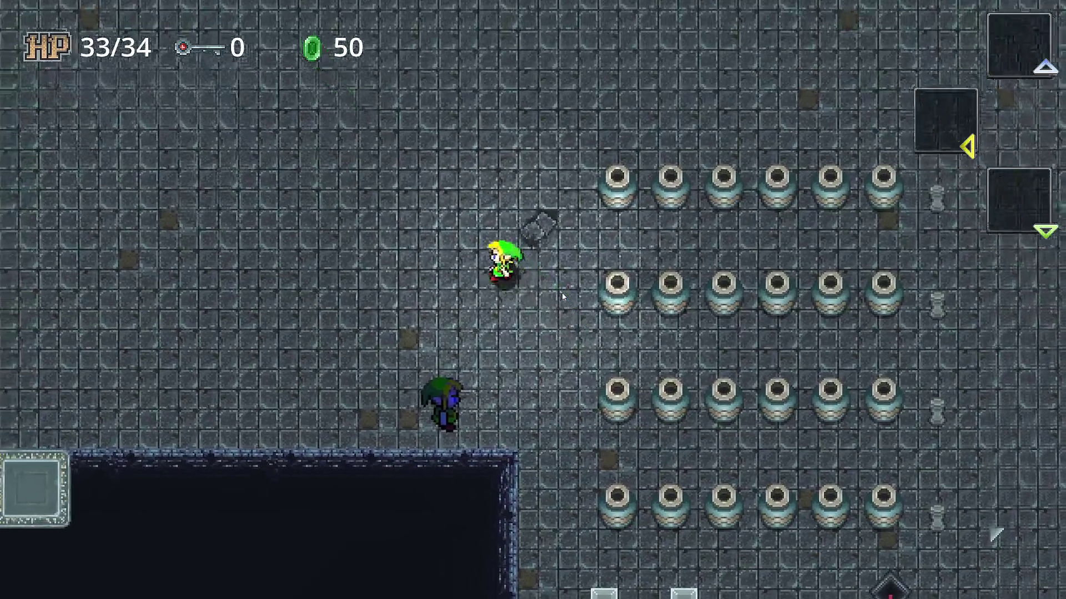
key(Down)
key(Right)
key(Up)
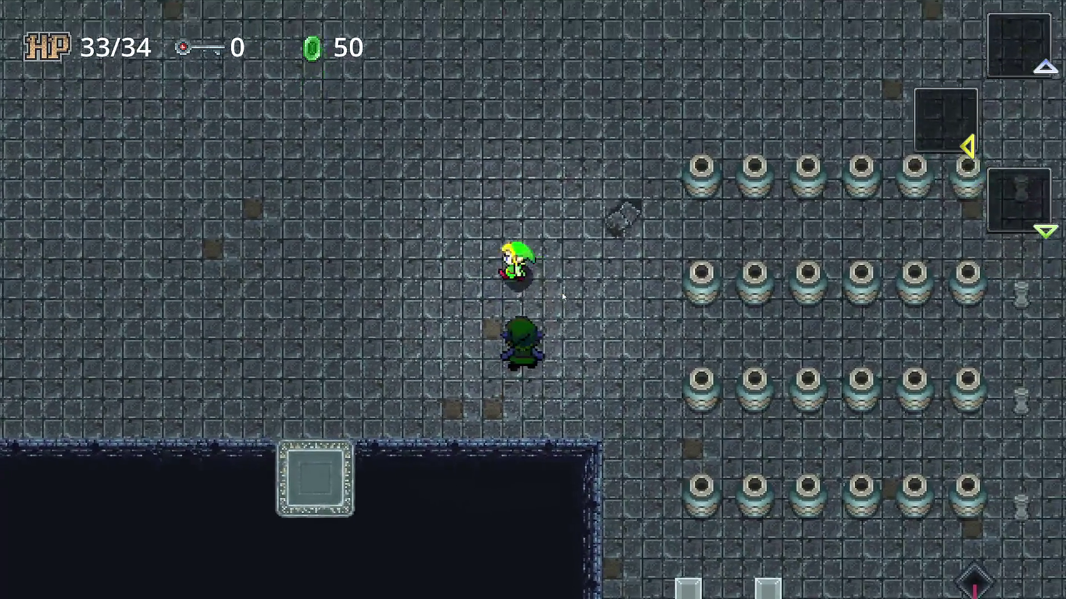
key(Left)
key(Left)
Keep walking the hero around the open dungeon area near the enemy.
key(Down)
key(Up)
key(Right)
key(Up)
key(Right)
key(Down)
key(Left)
key(Up)
key(Left)
key(Down)
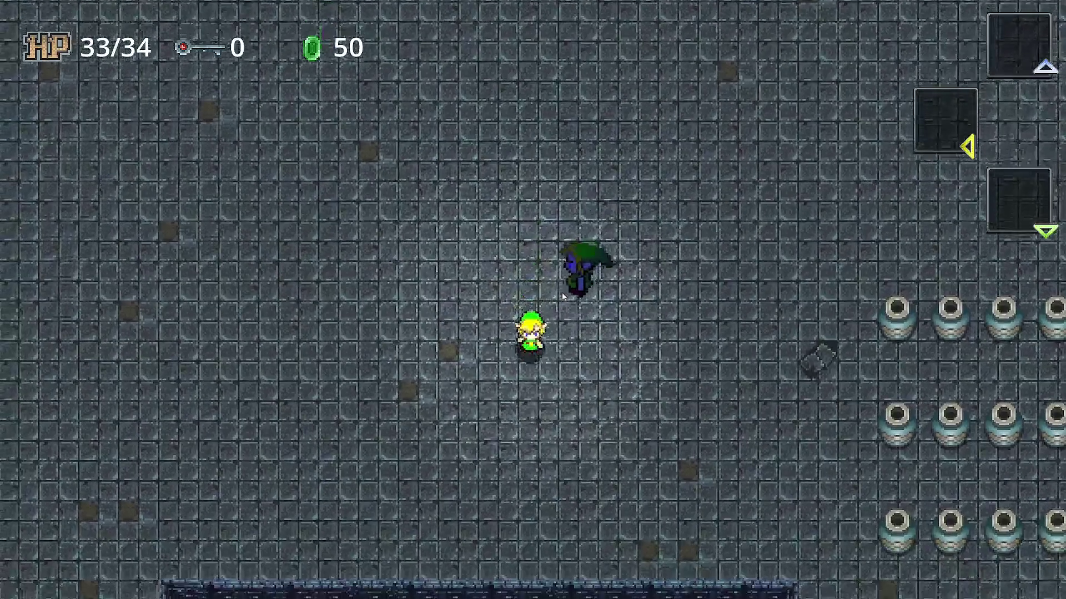
key(Up)
key(Up)
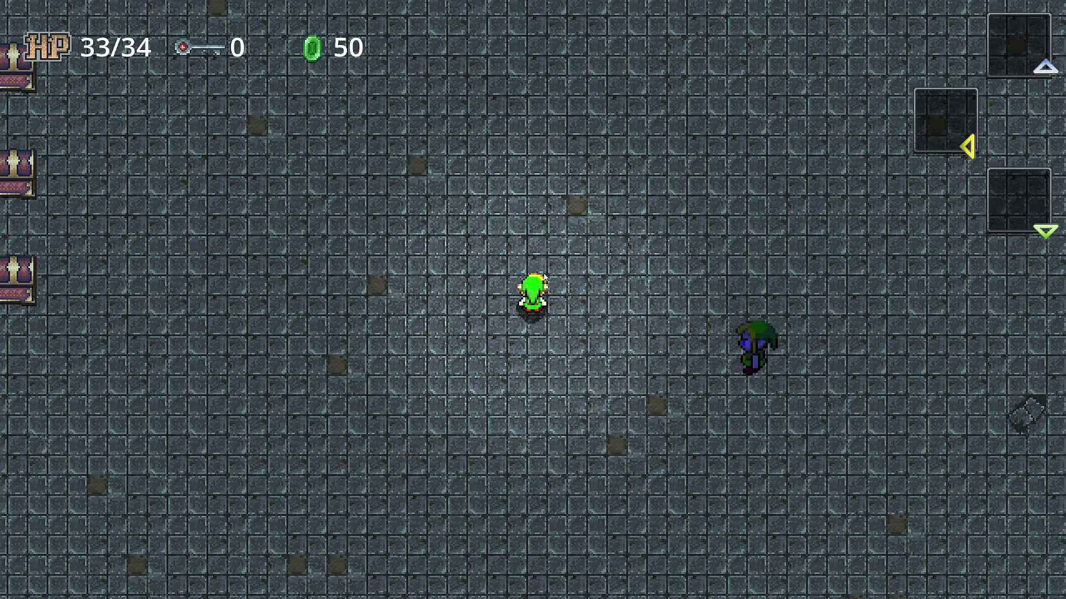
Walk Link toward the enemy, back left to the torch and key, then to the pit's edge.
key(Left)
key(Up)
key(Down)
key(Left)
key(Right)
key(Down)
key(Right)
key(Left)
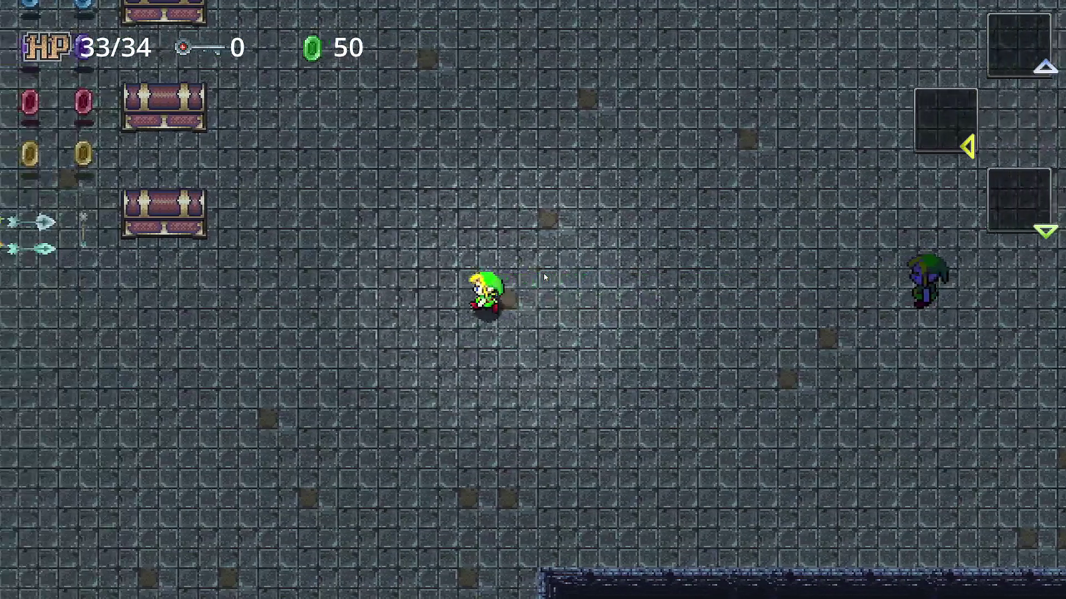
key(Left)
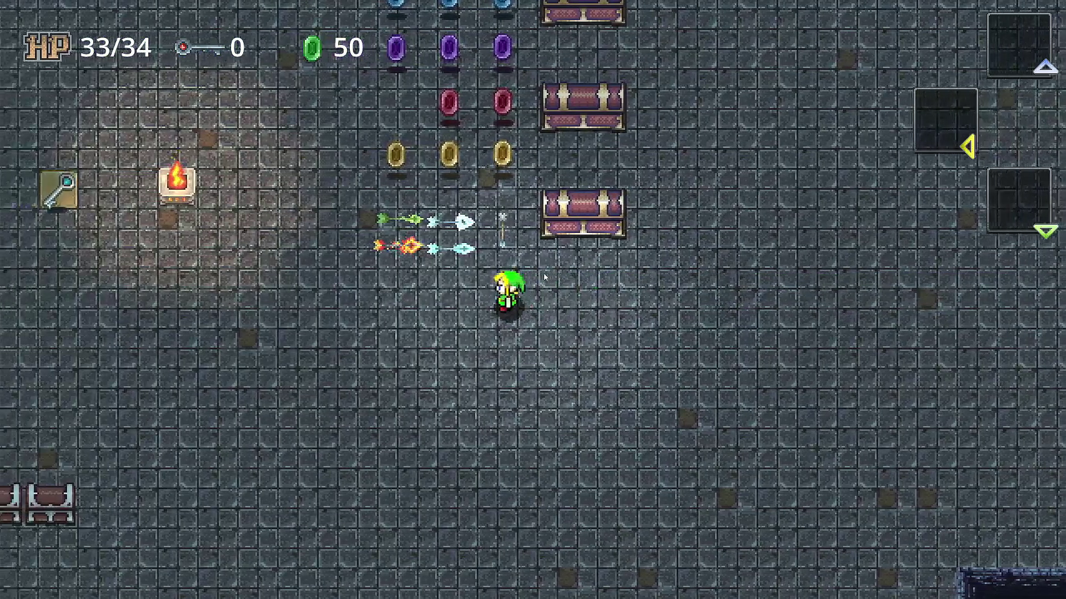
key(Right)
key(Down)
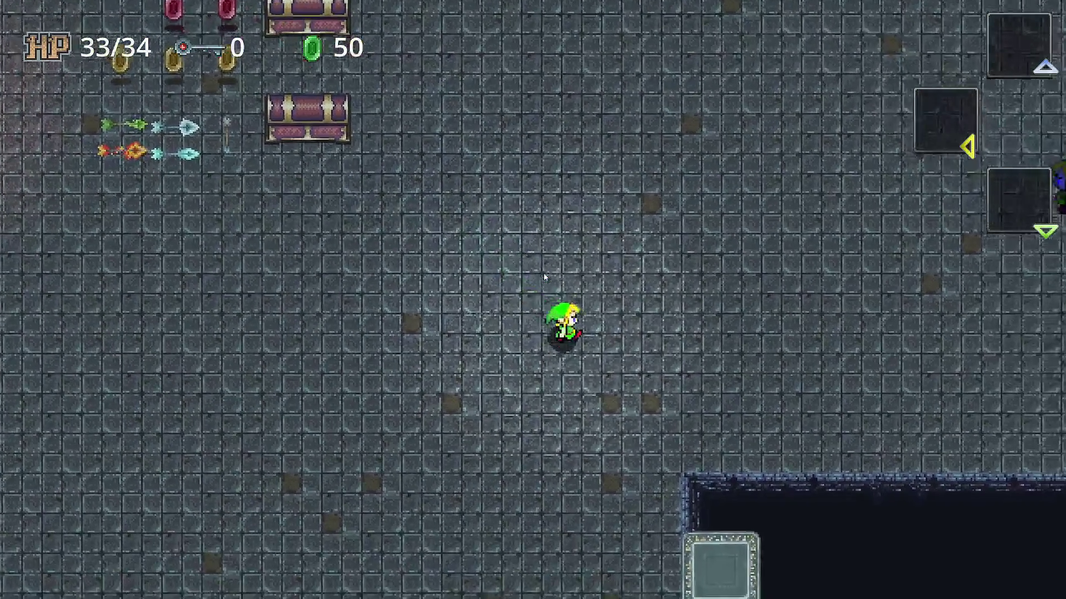
key(Up)
key(Right)
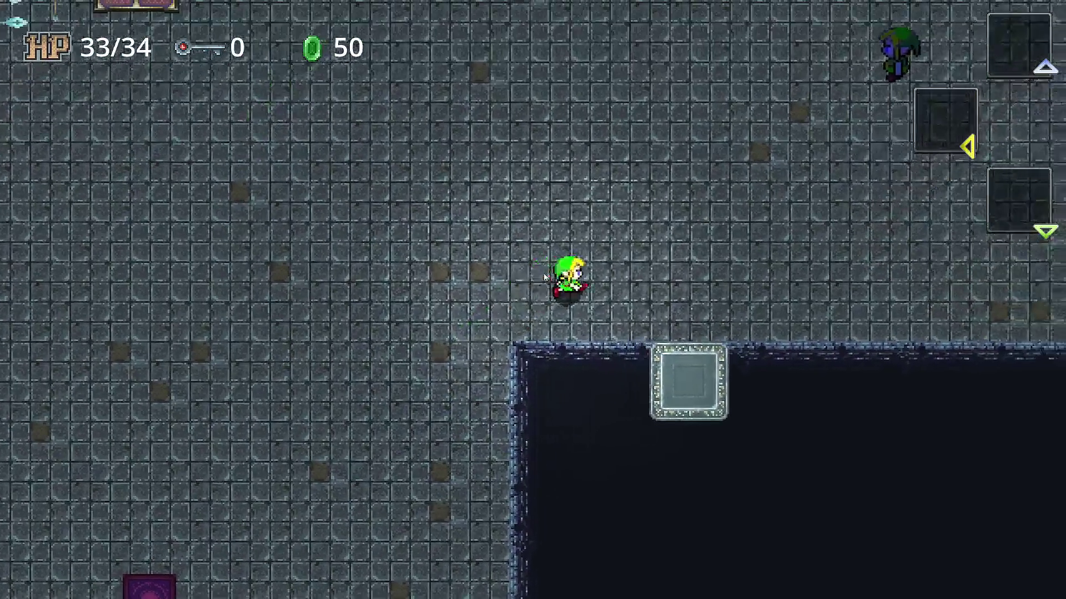
Ride the moving platform across the pit, then head up-left toward the gems and chests.
key(Right)
key(Down)
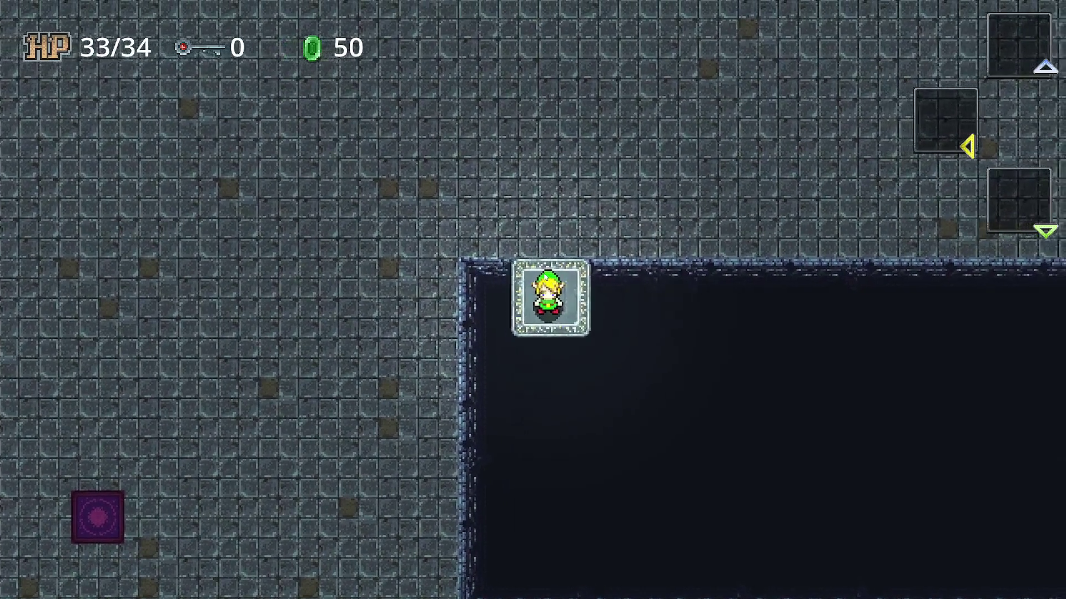
key(Up)
key(Left)
key(Right)
key(Left)
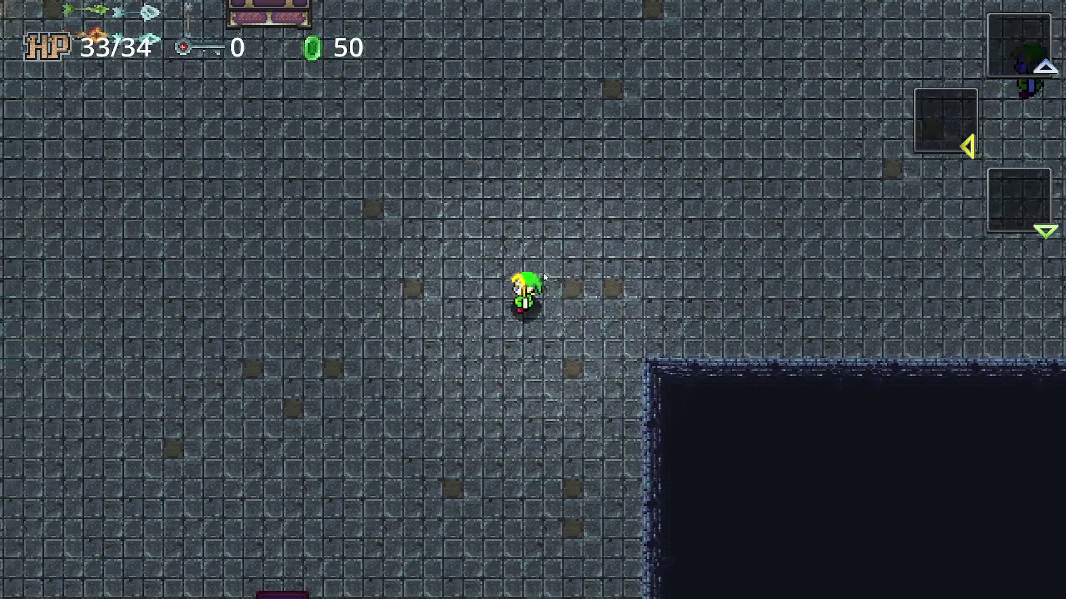
key(Up)
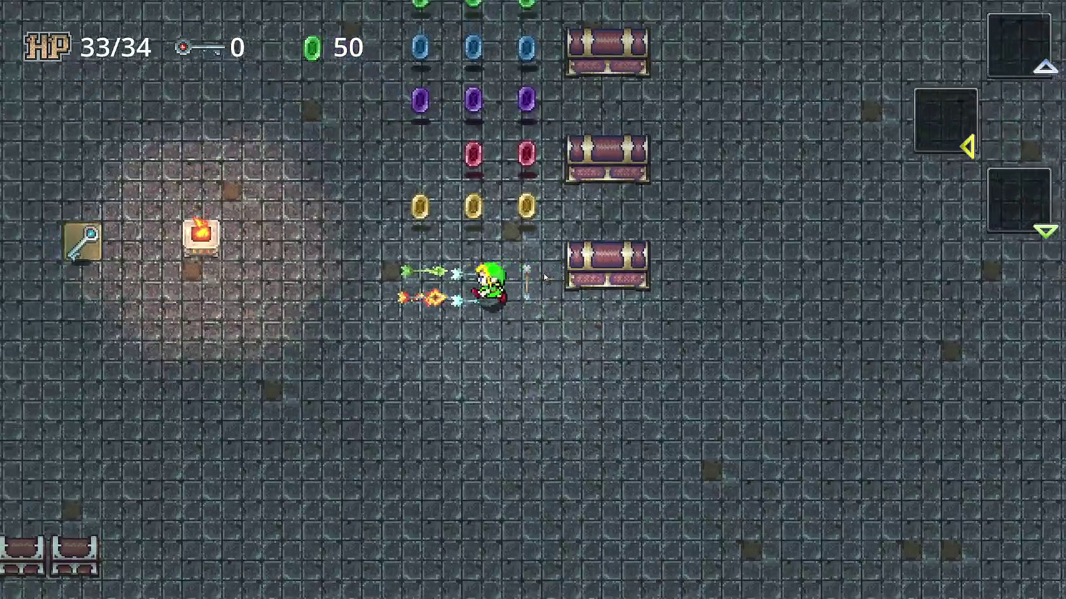
Walk Link up and down through the rupees to collect them.
key(Up)
key(Left)
key(Down)
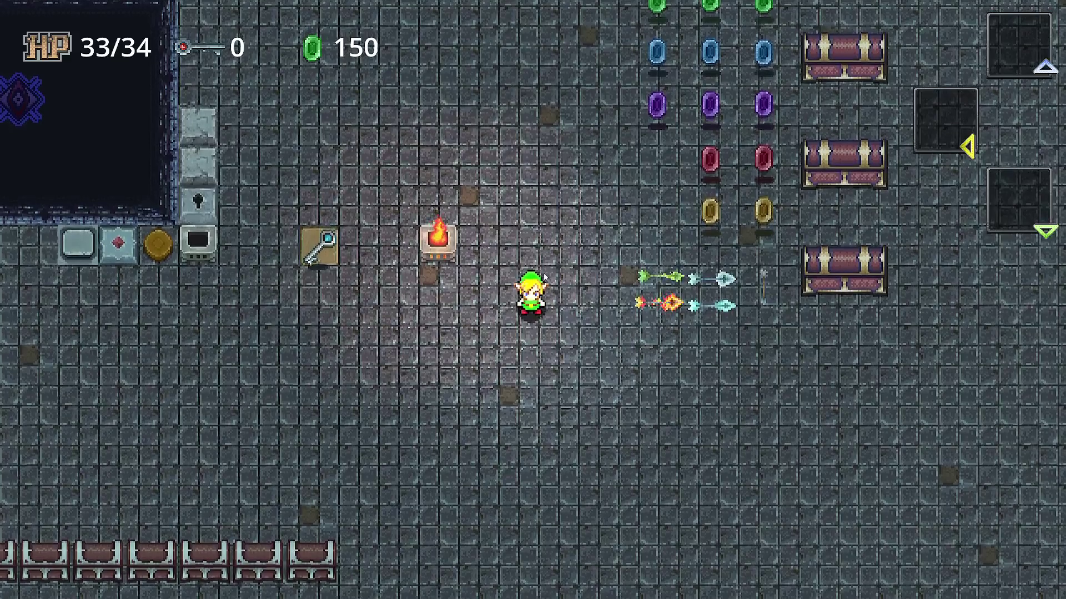
key(Up)
key(Down)
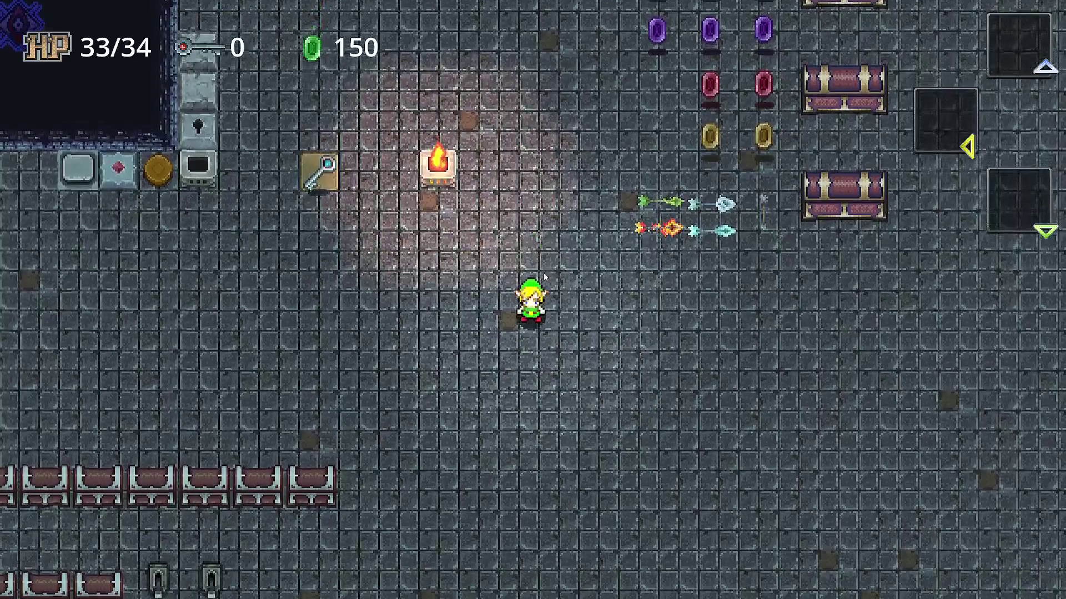
key(Up)
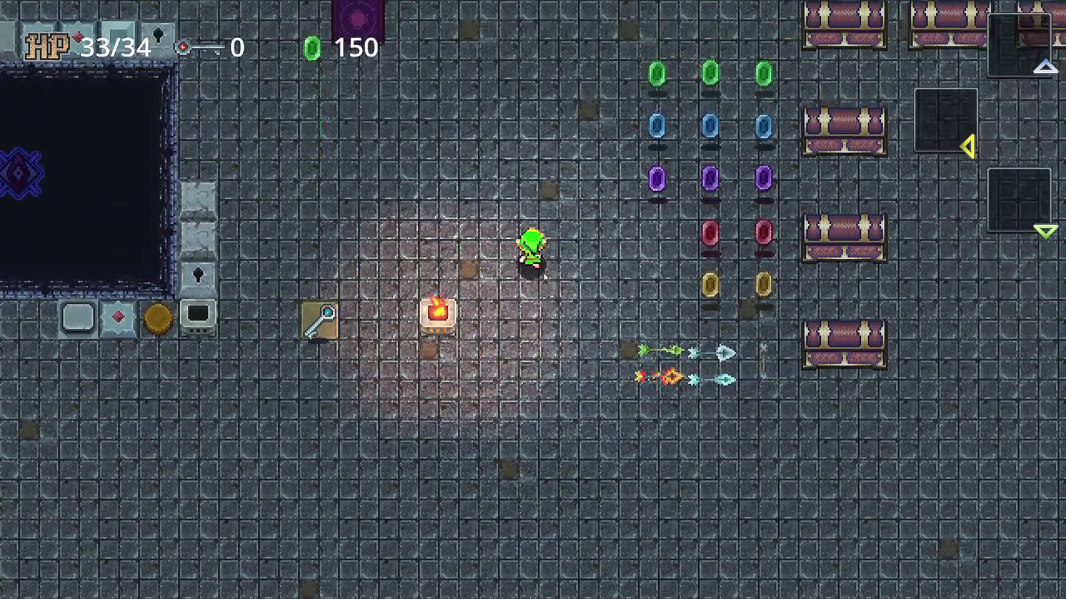
key(Down)
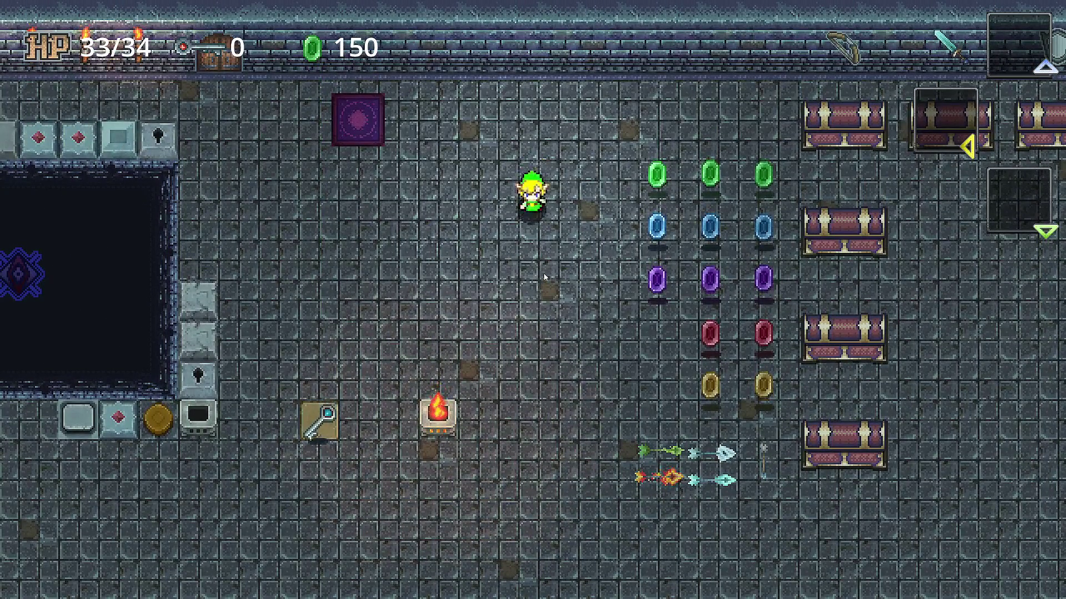
key(Down)
key(Right)
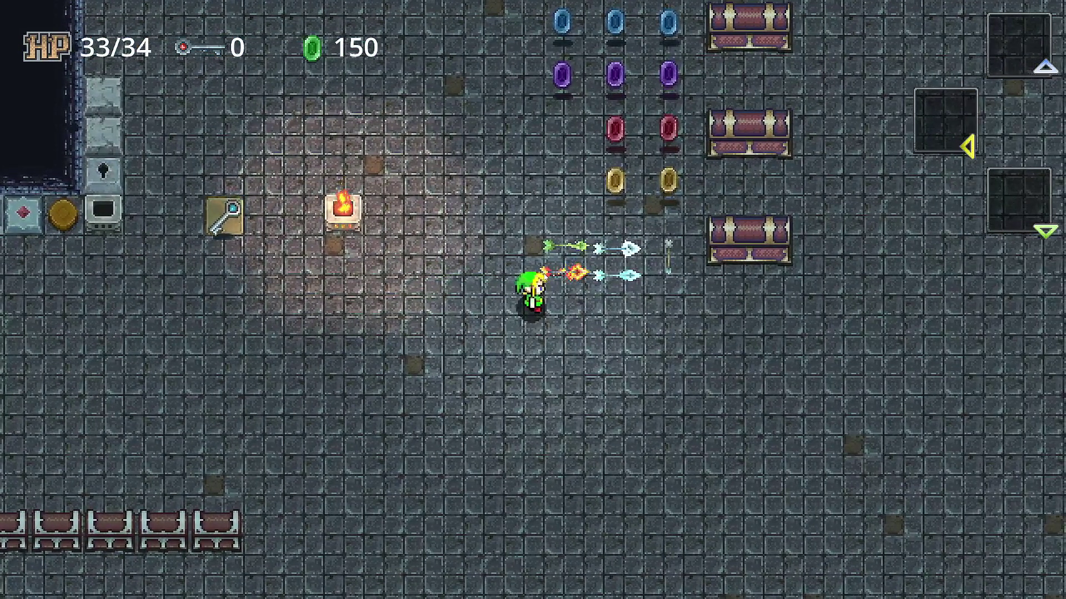
Walk to the brazier and pick up the key beside it, making the key count 1.
key(Left)
key(Up)
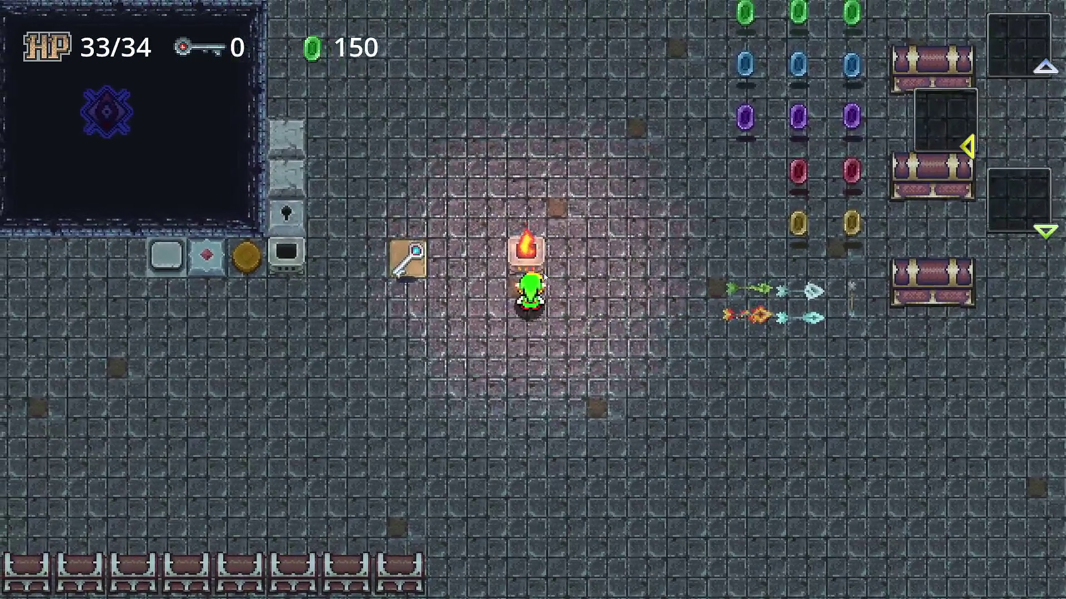
key(Right)
key(Up)
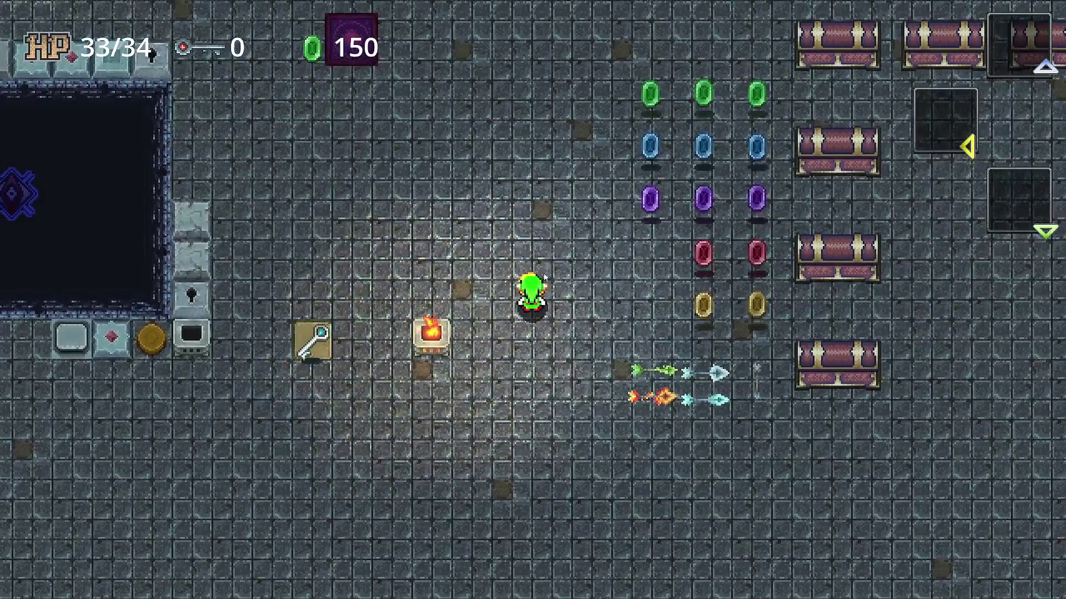
key(Left)
key(Up)
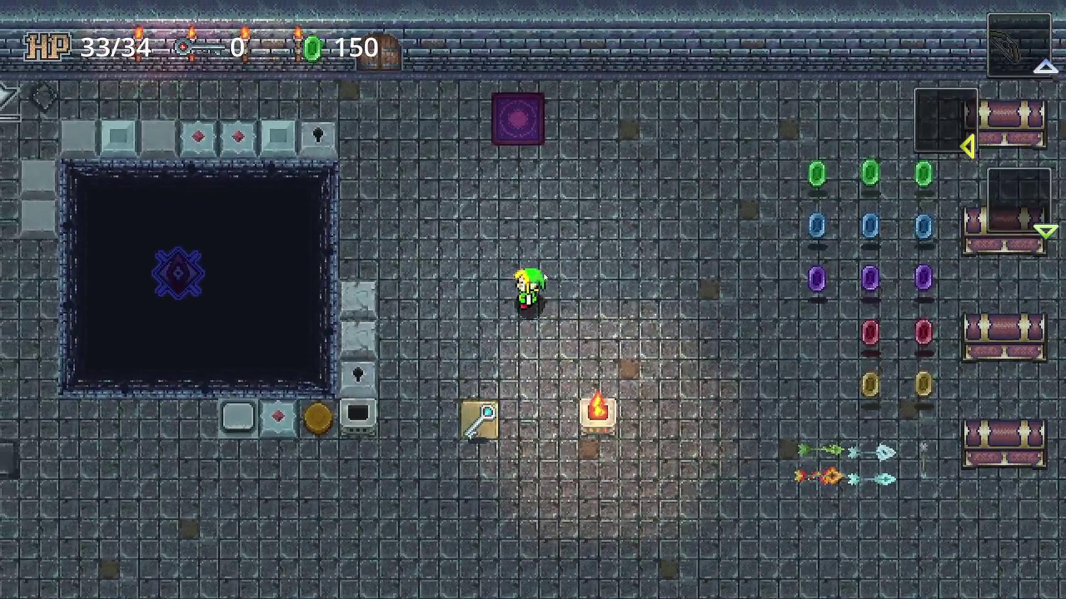
key(Down)
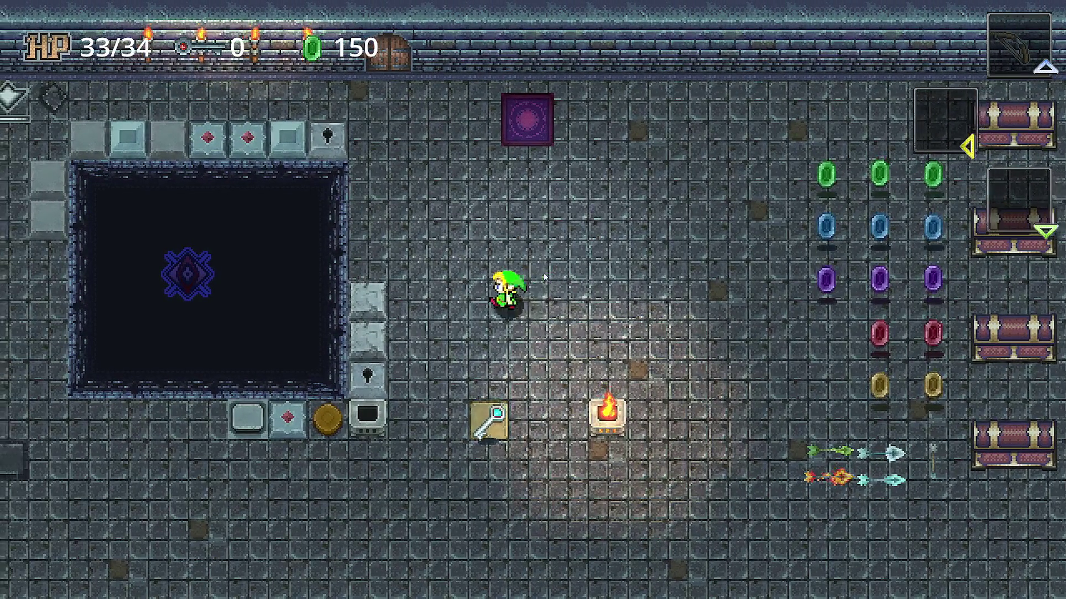
key(Left)
key(Down)
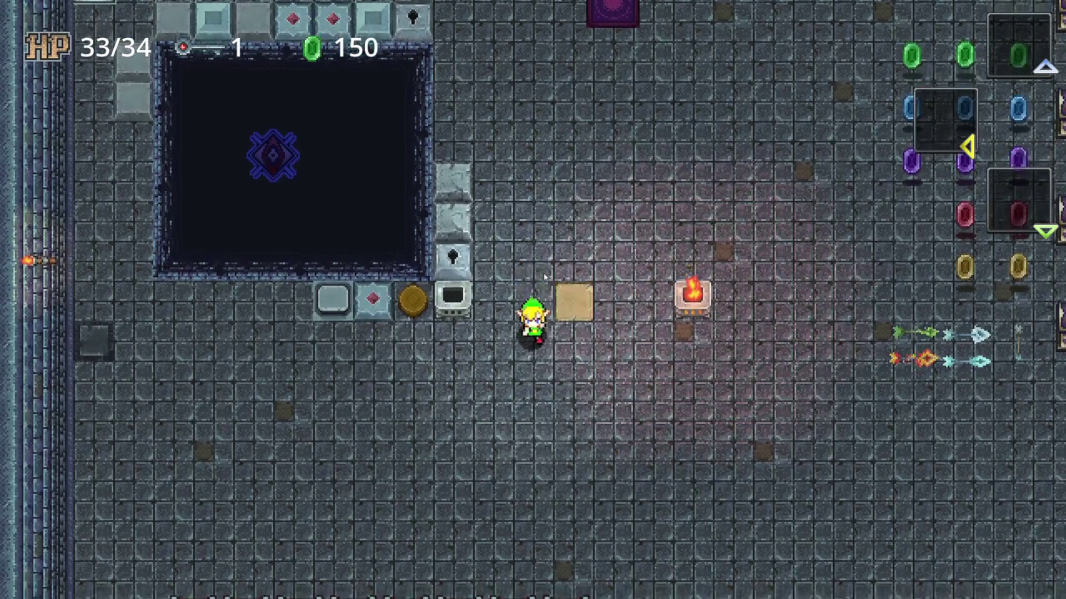
Walk Link to the chests, up the left wall past the pit, then back up toward the rupees.
key(Left)
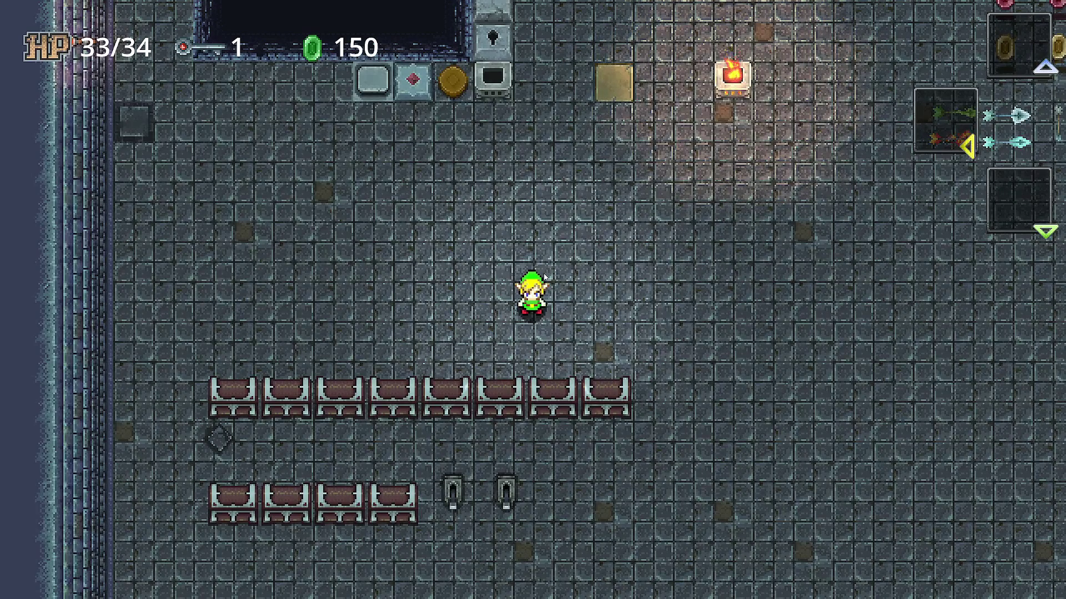
key(Left)
key(Up)
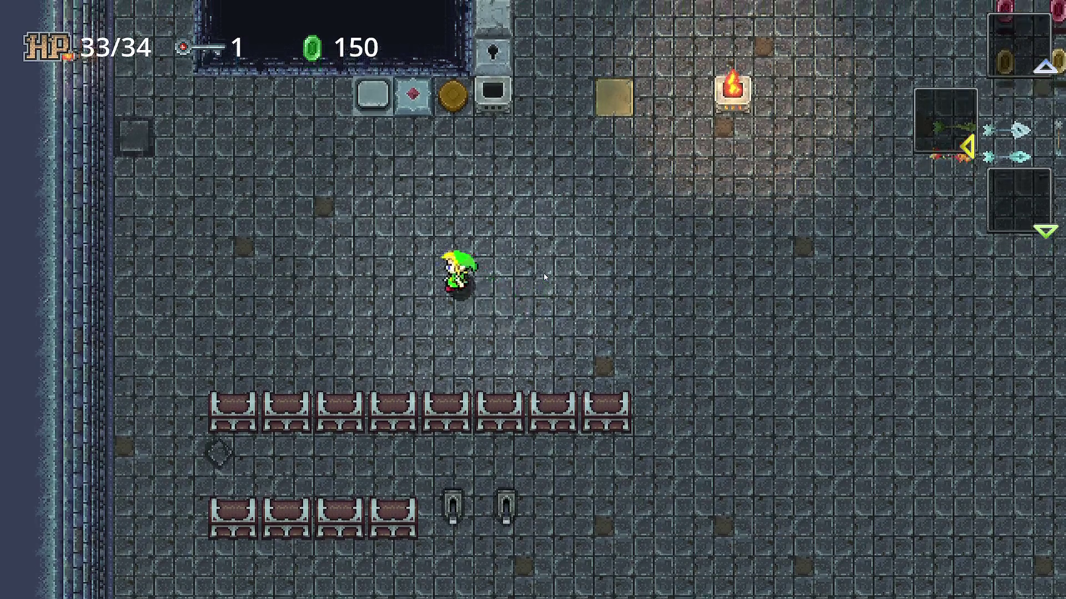
key(Up)
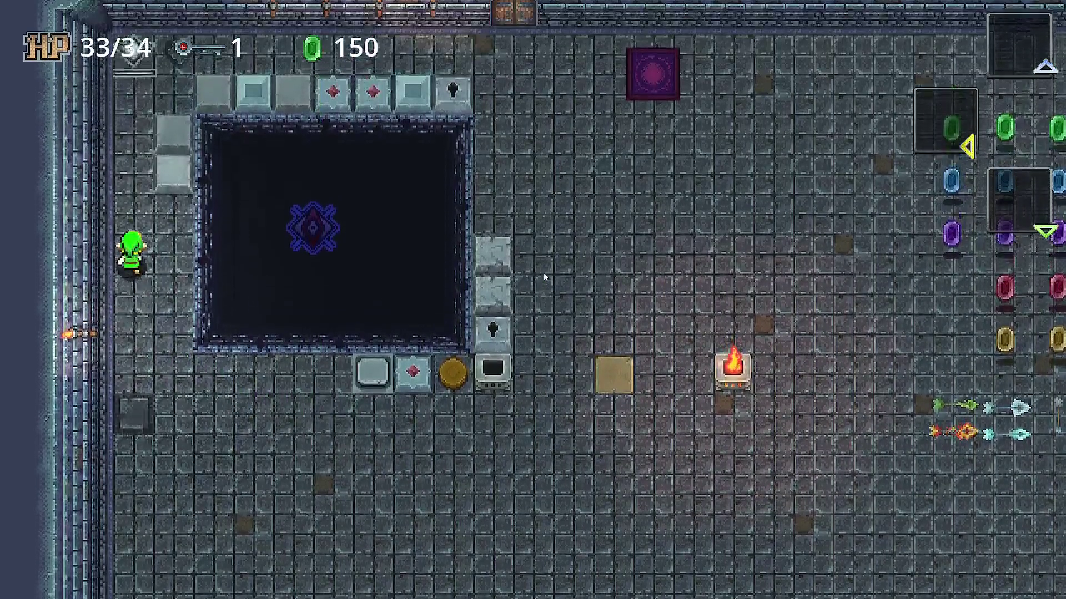
key(Up)
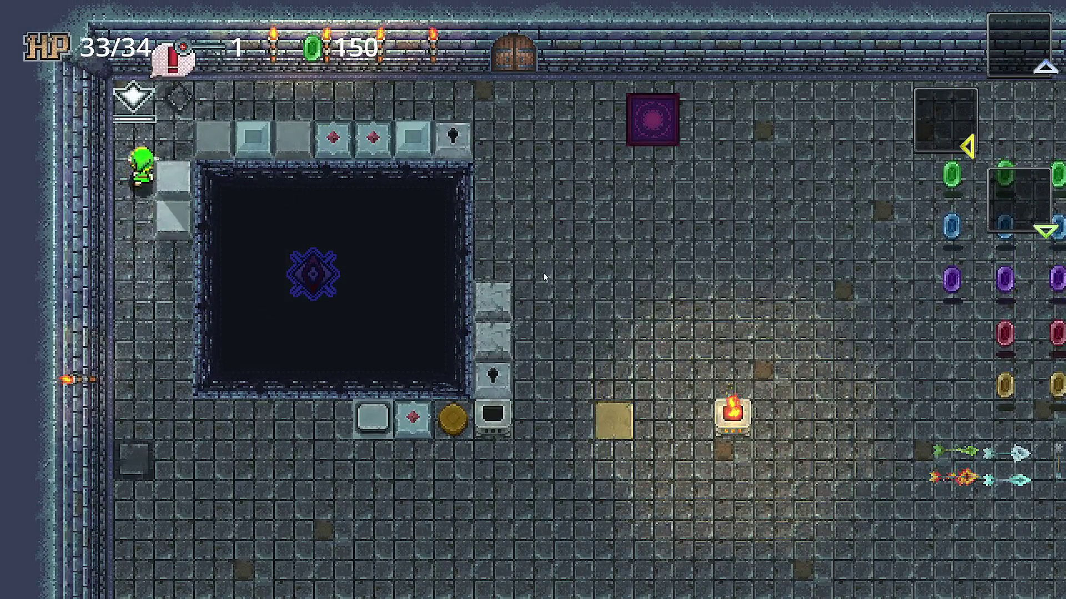
key(Down)
key(Down)
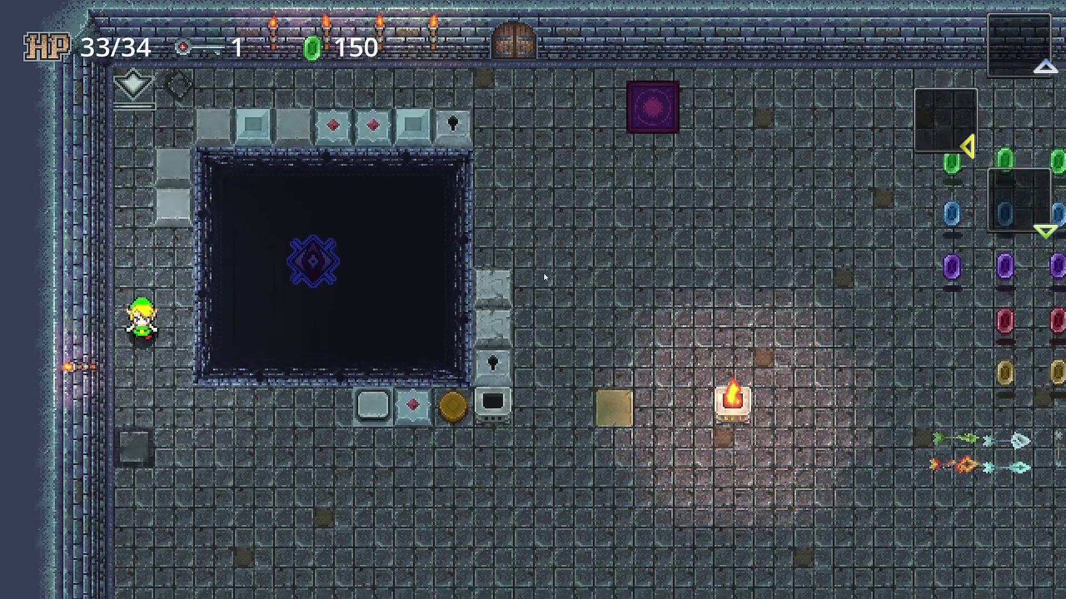
key(Right)
key(Right)
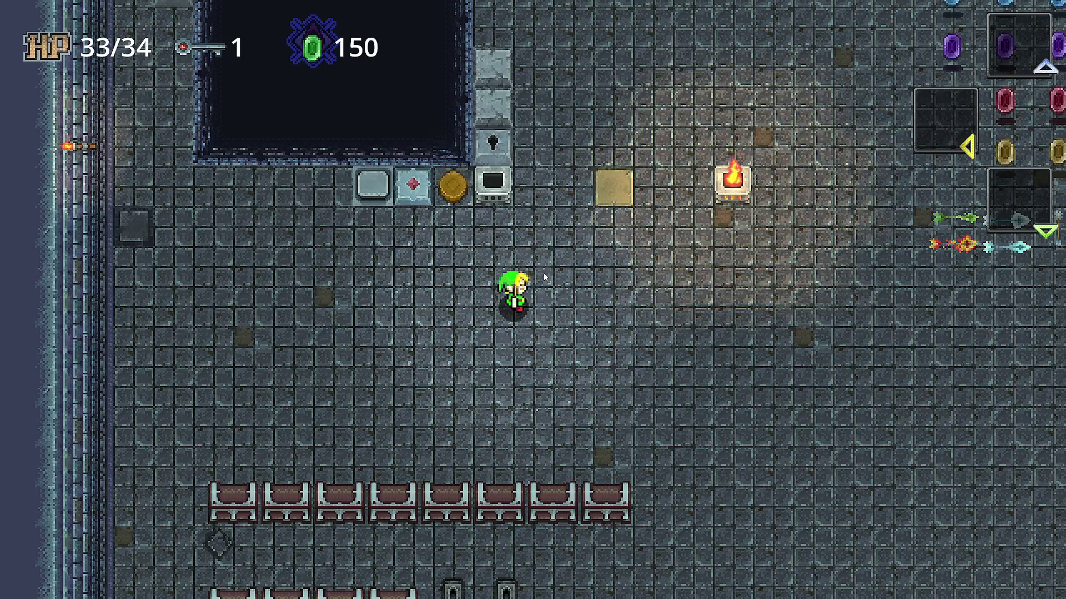
key(Up)
key(Right)
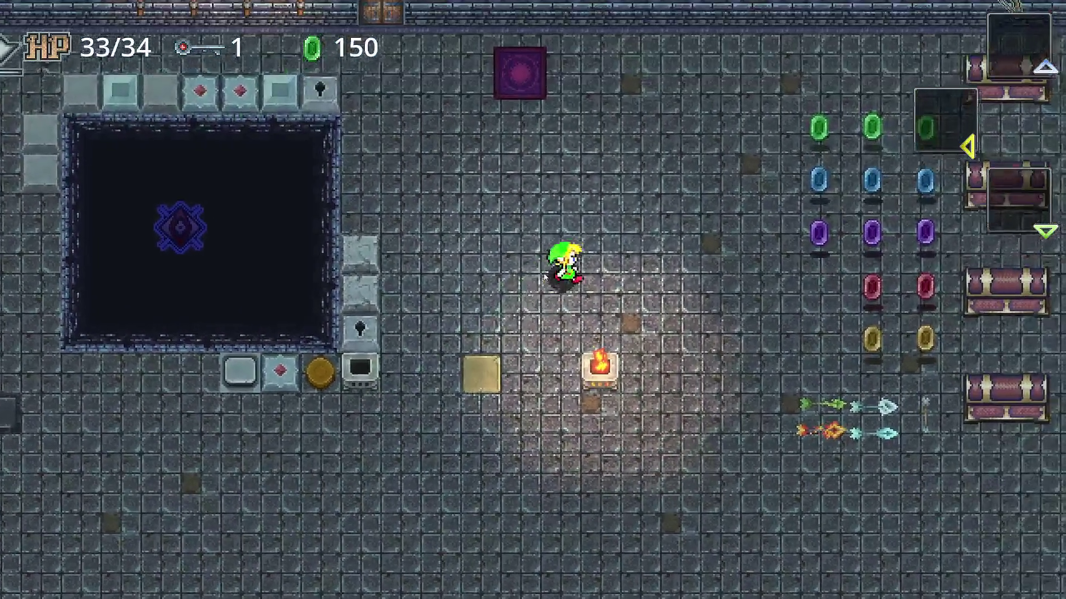